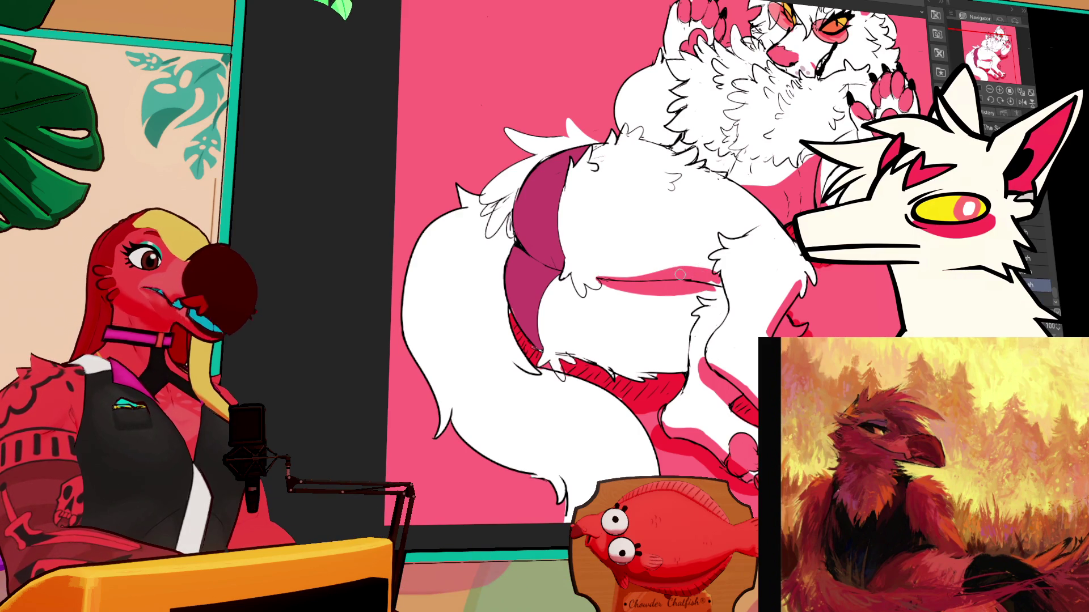
# Darken and extend the pink shading on the lower-body fur
pyautogui.moveTo(700, 280)
pyautogui.mouseDown()
pyautogui.moveTo(726, 306)
pyautogui.moveTo(726, 324)
pyautogui.moveTo(723, 313)
pyautogui.moveTo(713, 323)
pyautogui.mouseUp()
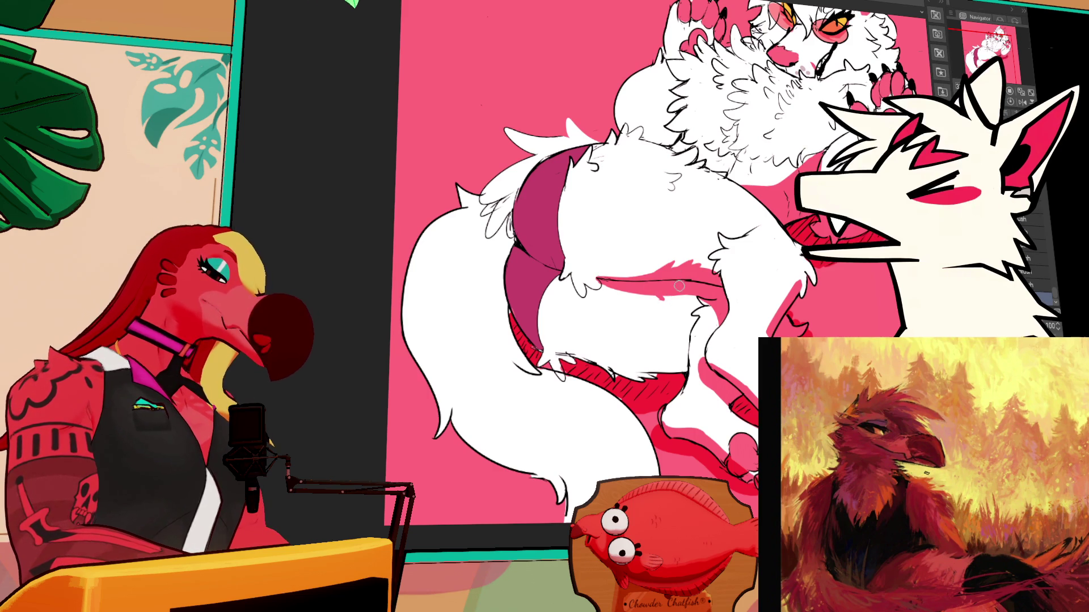
pyautogui.moveTo(734, 288); pyautogui.dragTo(660, 287)
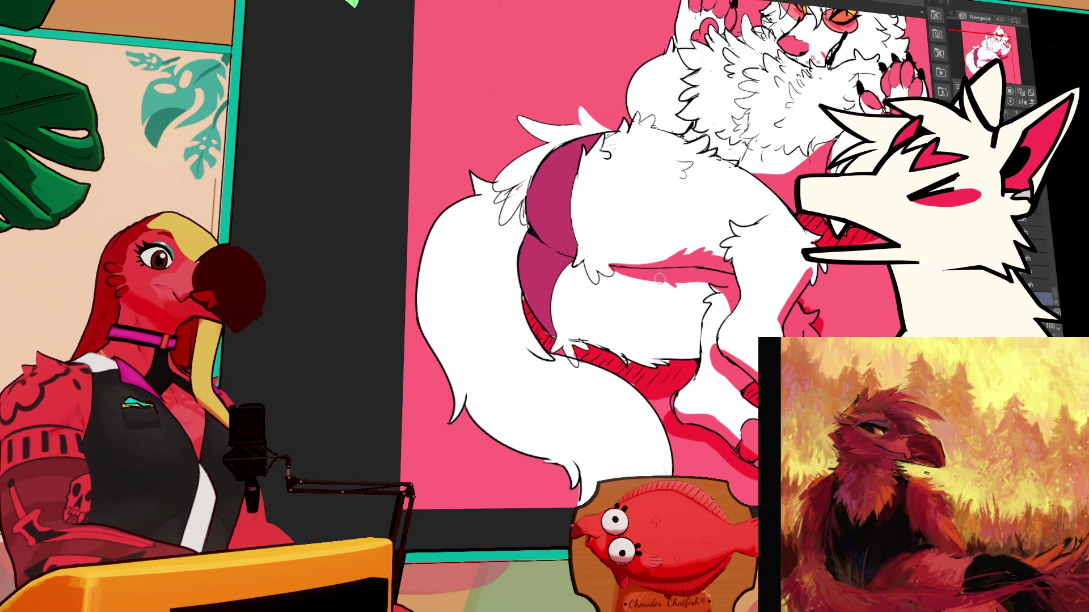
pyautogui.moveTo(765, 287); pyautogui.dragTo(770, 275)
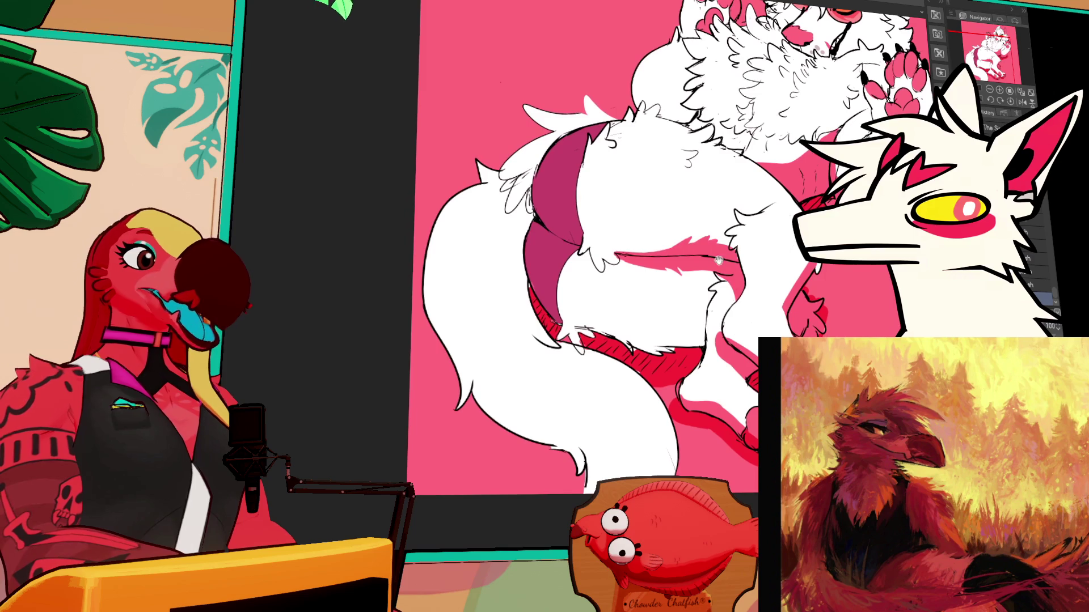
pyautogui.moveTo(811, 343); pyautogui.dragTo(812, 295)
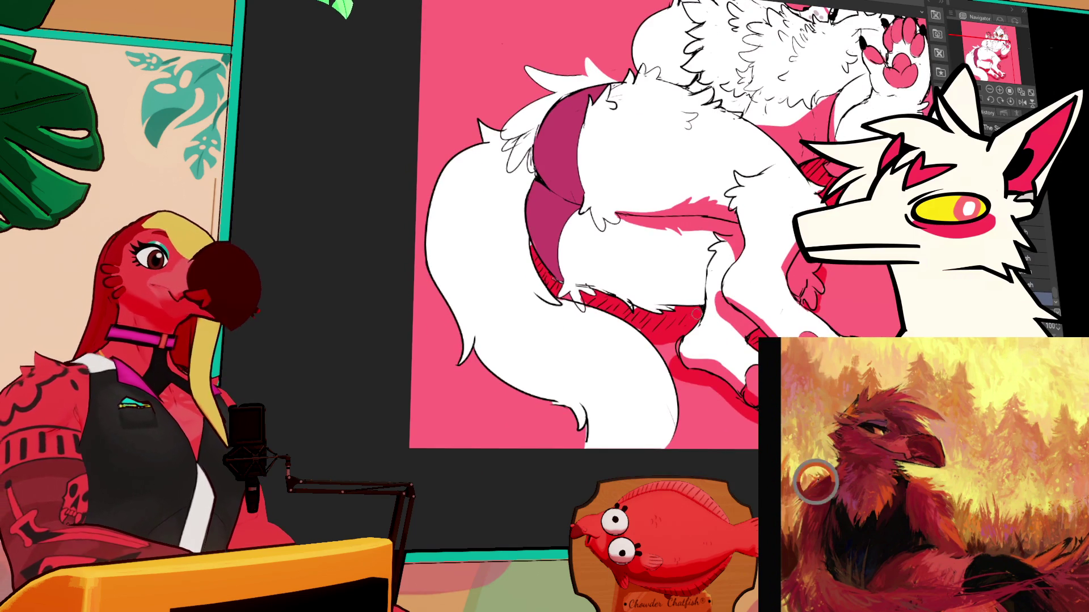
# Lay longer pink shading strokes across the white fur, redoing one stroke
pyautogui.moveTo(564, 300); pyautogui.dragTo(618, 307)
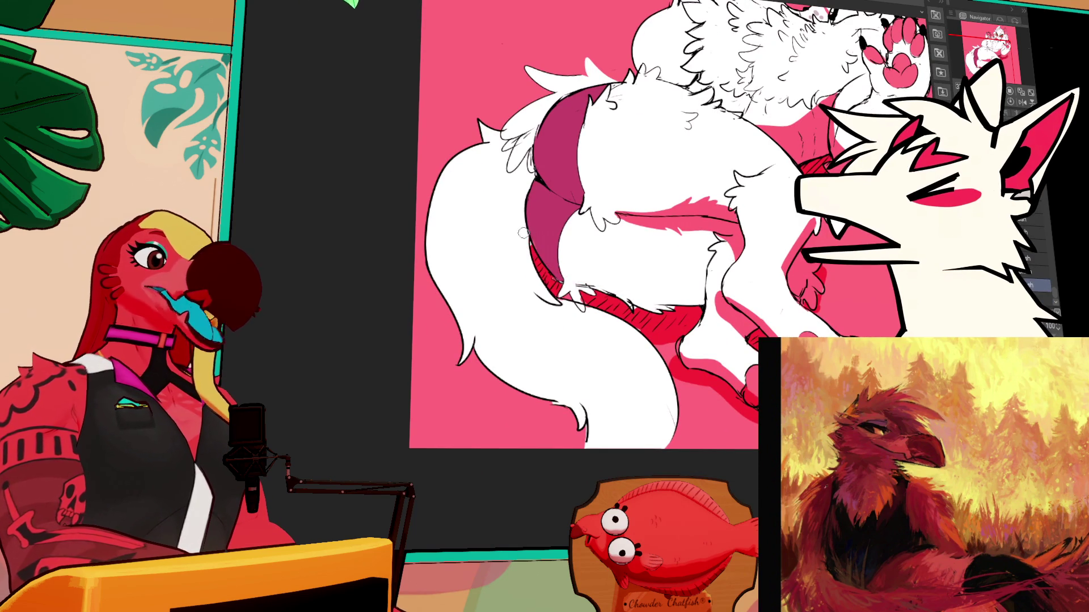
pyautogui.moveTo(533, 238)
pyautogui.mouseDown()
pyautogui.moveTo(593, 279)
pyautogui.moveTo(576, 274)
pyautogui.moveTo(678, 288)
pyautogui.mouseUp()
pyautogui.hotkey('ctrl', 'z')
pyautogui.moveTo(567, 267); pyautogui.dragTo(677, 288)
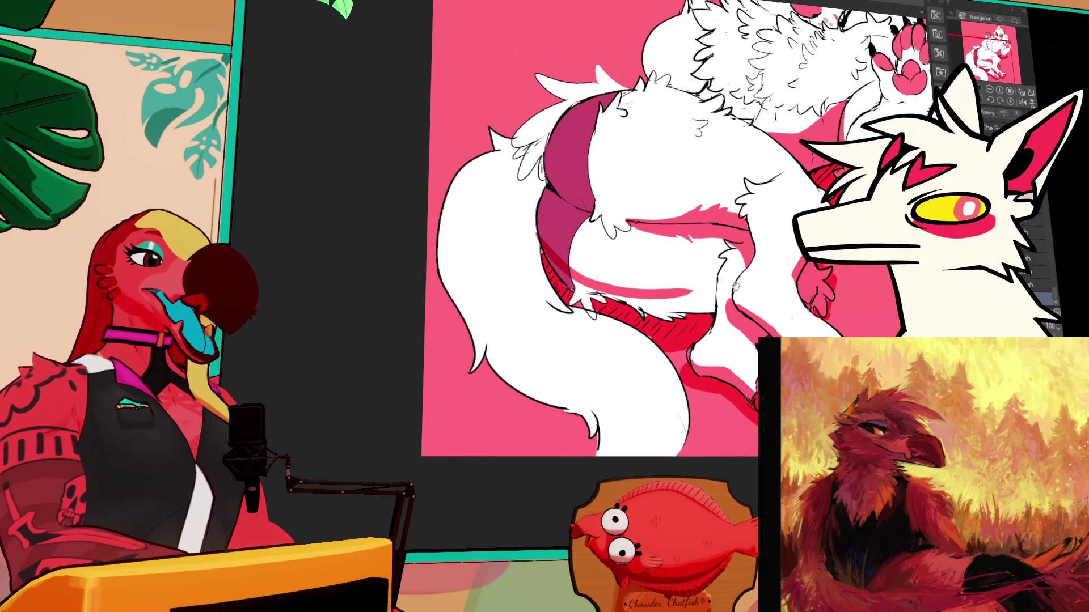
pyautogui.moveTo(578, 278)
pyautogui.mouseDown()
pyautogui.moveTo(691, 301)
pyautogui.moveTo(681, 312)
pyautogui.moveTo(630, 304)
pyautogui.mouseUp()
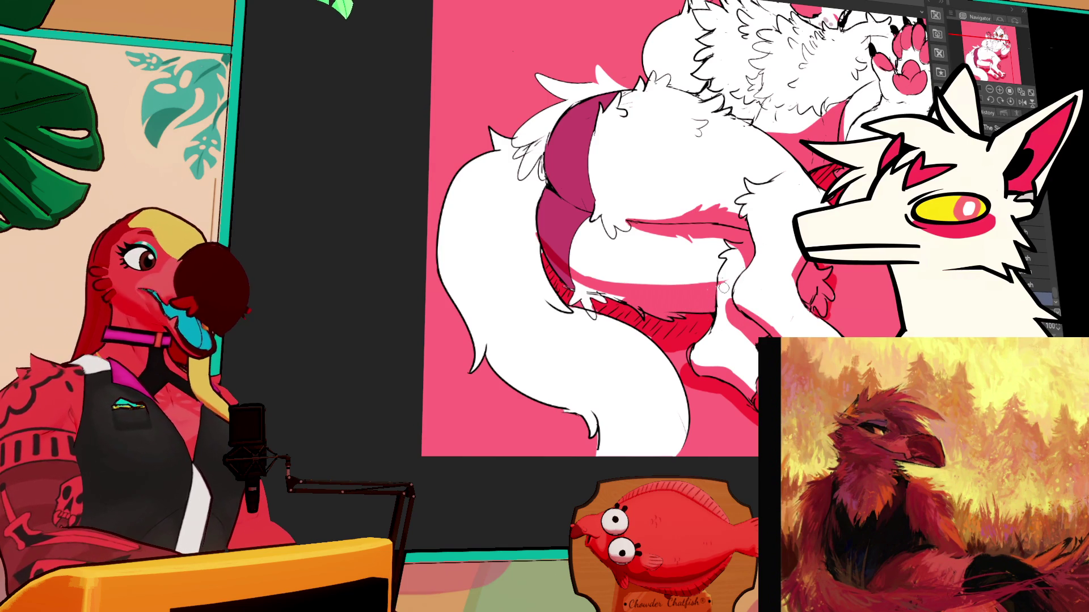
pyautogui.hscroll(-4, 717, 253)
# Hatch dark strokes into the red shading beneath the fur
pyautogui.moveTo(703, 292)
pyautogui.mouseDown()
pyautogui.moveTo(681, 303)
pyautogui.moveTo(743, 307)
pyautogui.mouseUp()
pyautogui.moveTo(674, 299); pyautogui.dragTo(709, 314)
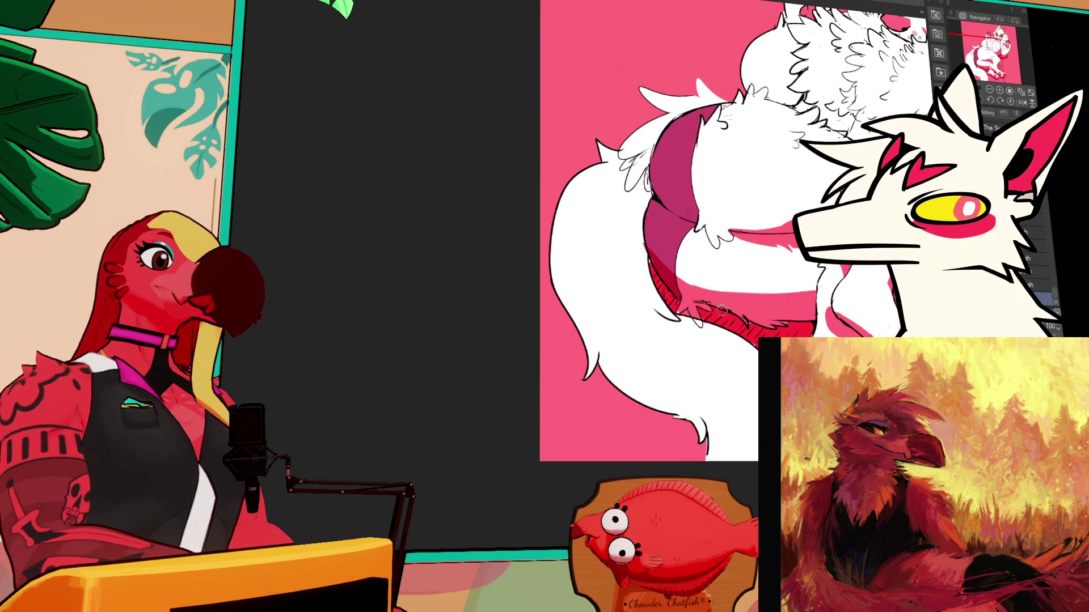
pyautogui.moveTo(725, 260)
pyautogui.mouseDown()
pyautogui.moveTo(691, 266)
pyautogui.moveTo(685, 252)
pyautogui.mouseUp()
# Frame the character's head and upper body, briefly checking the layer above
pyautogui.moveTo(737, 170); pyautogui.dragTo(579, 289)
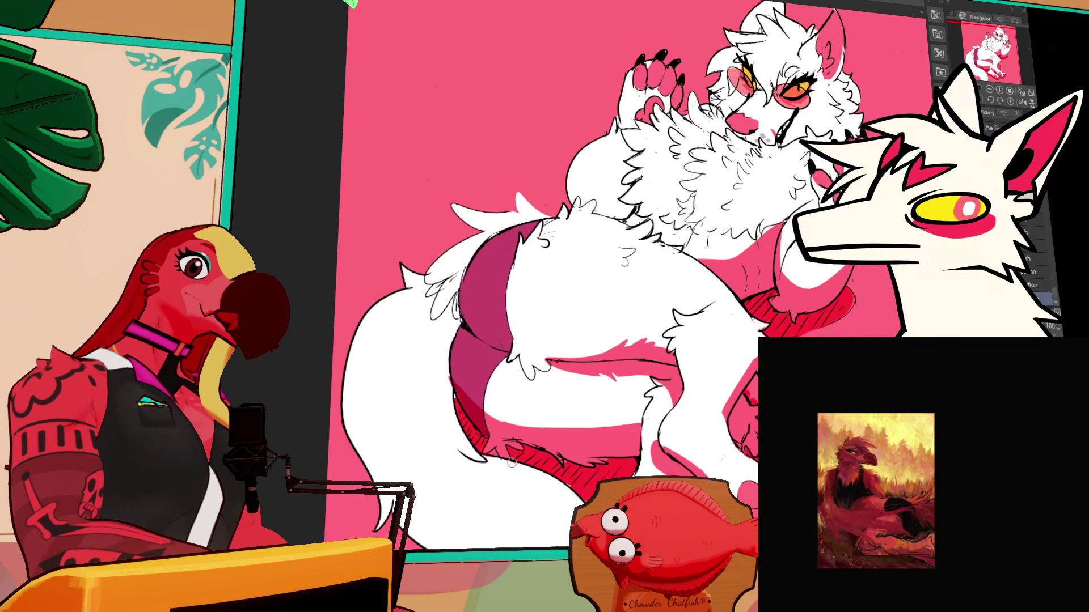
pyautogui.moveTo(751, 238); pyautogui.dragTo(739, 283)
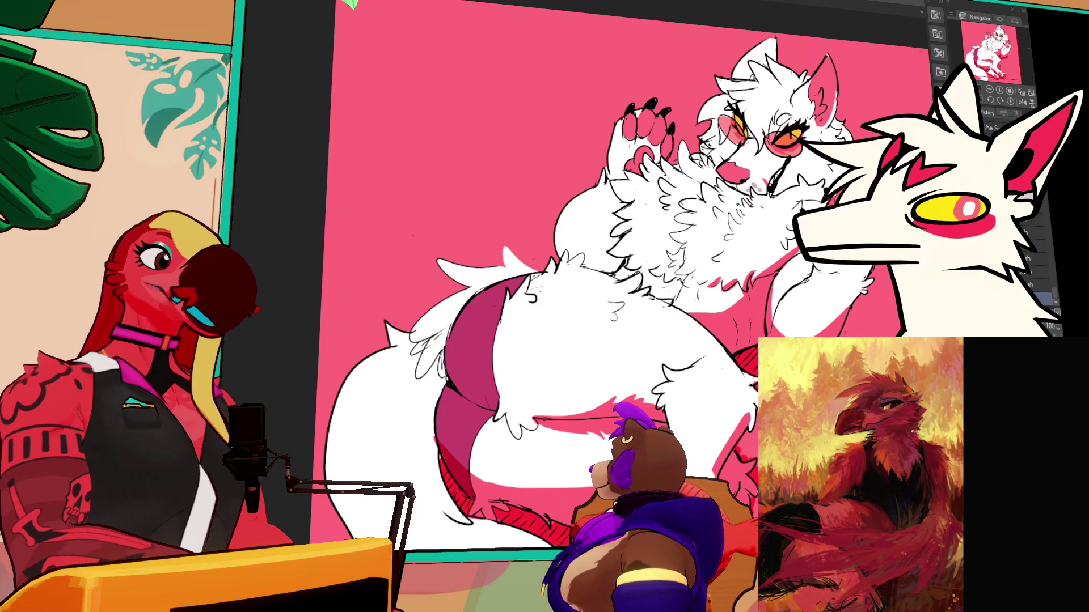
pyautogui.hotkey('alt', ']')
pyautogui.hotkey('alt', '[')
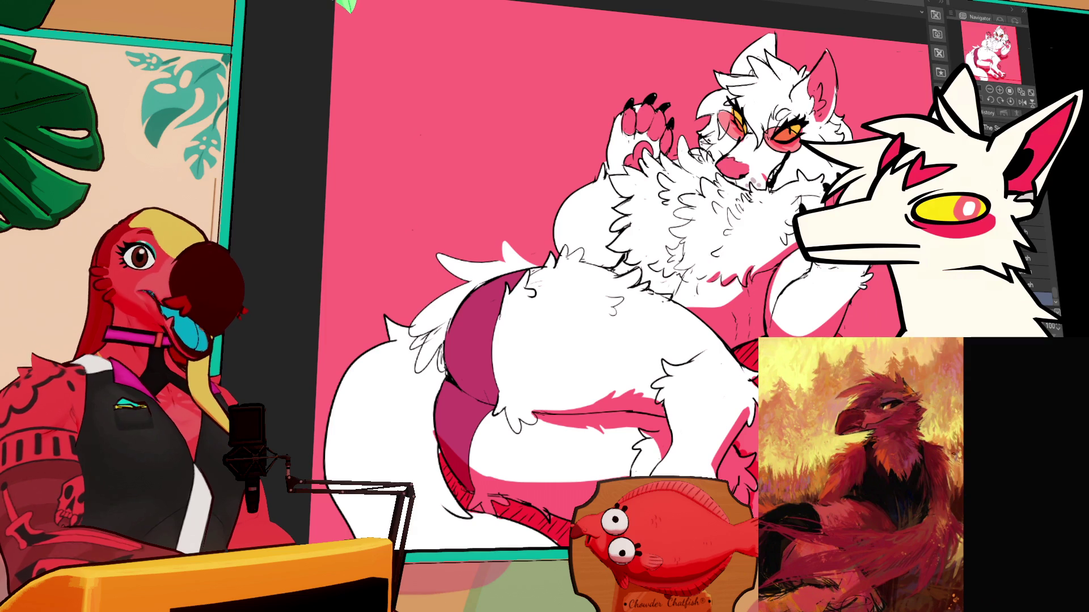
# Make the layer one row above active in the Layer palette for painting
pyautogui.scroll(1, 623, 275)
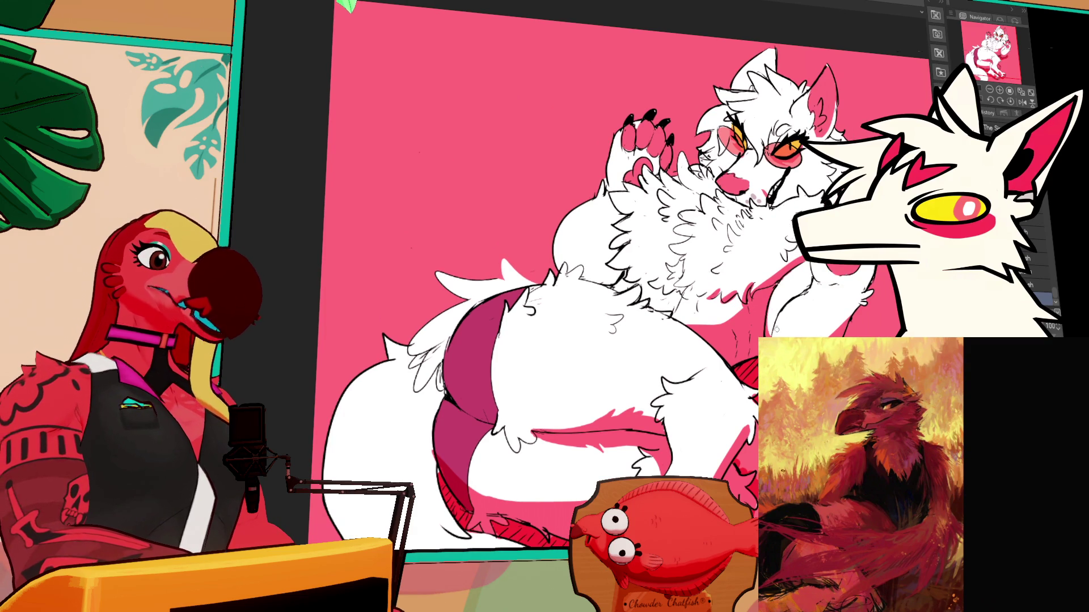
pyautogui.click(1038, 283)
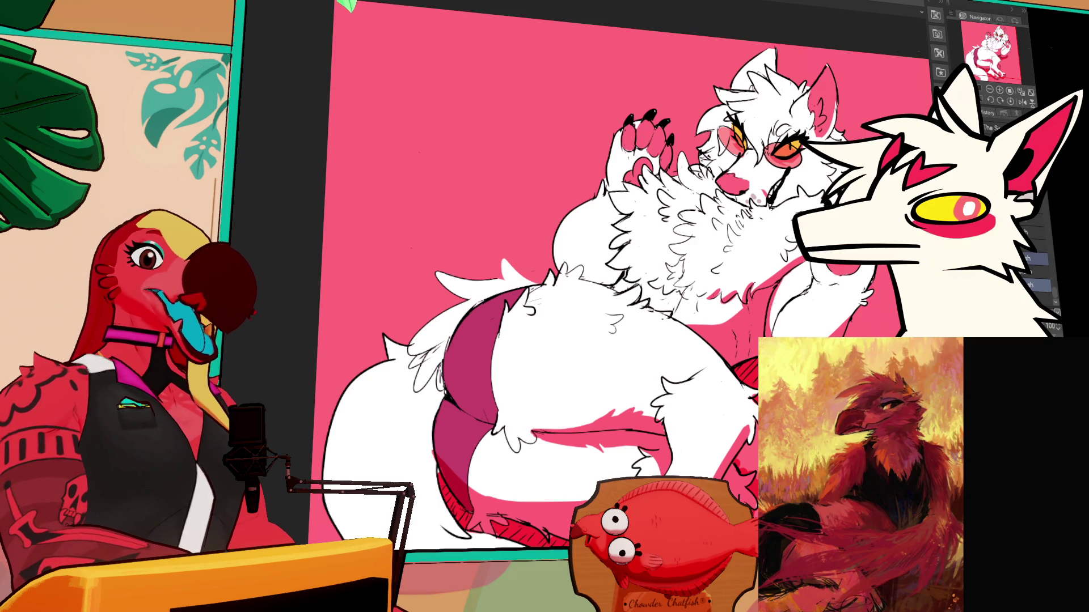
pyautogui.moveTo(567, 283); pyautogui.dragTo(595, 227)
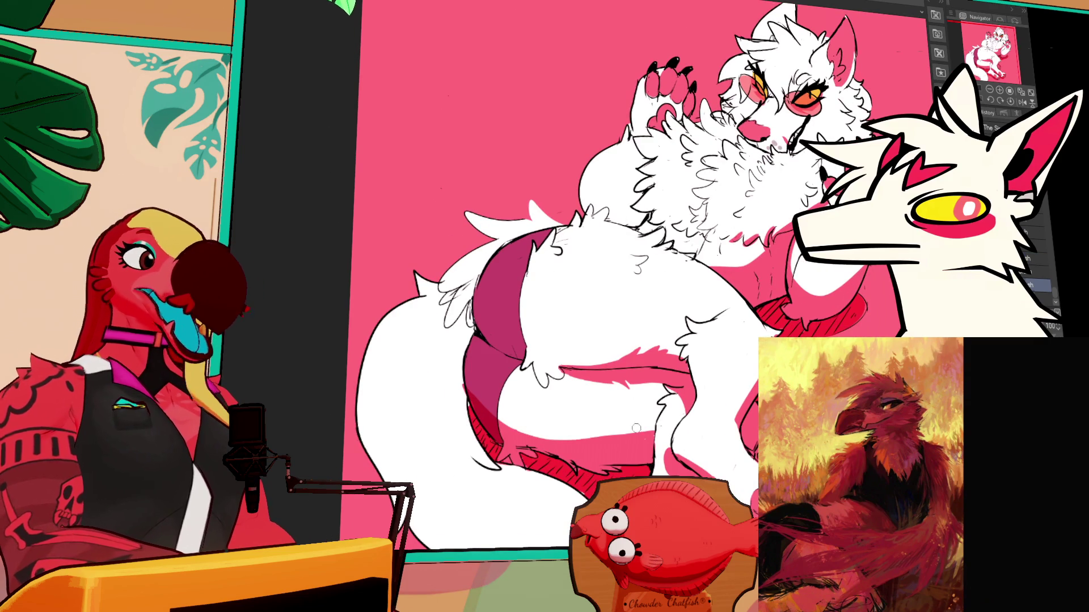
pyautogui.click(1041, 288)
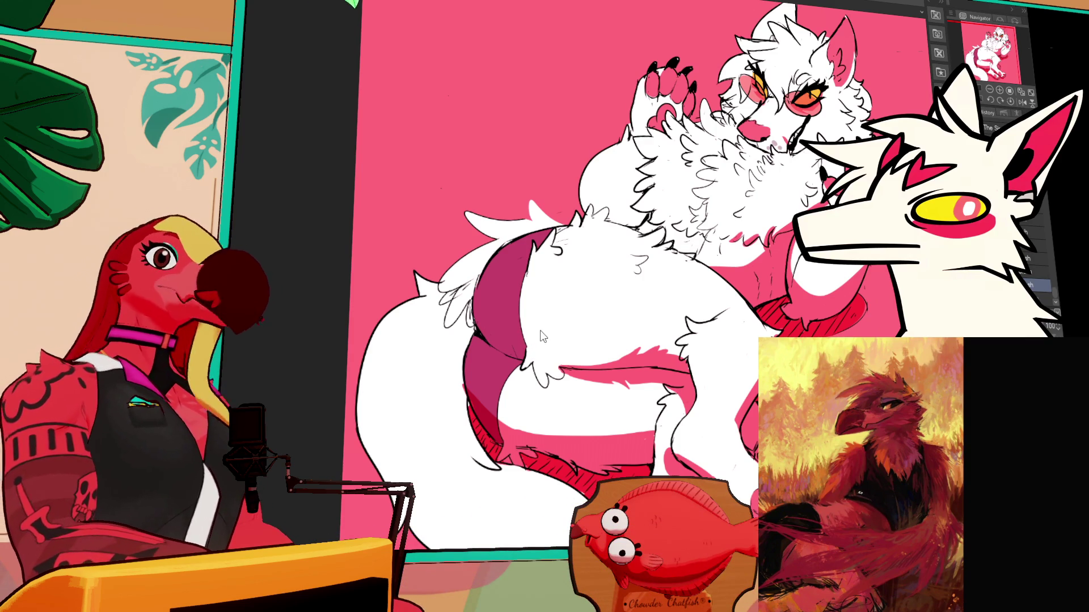
pyautogui.press('-')
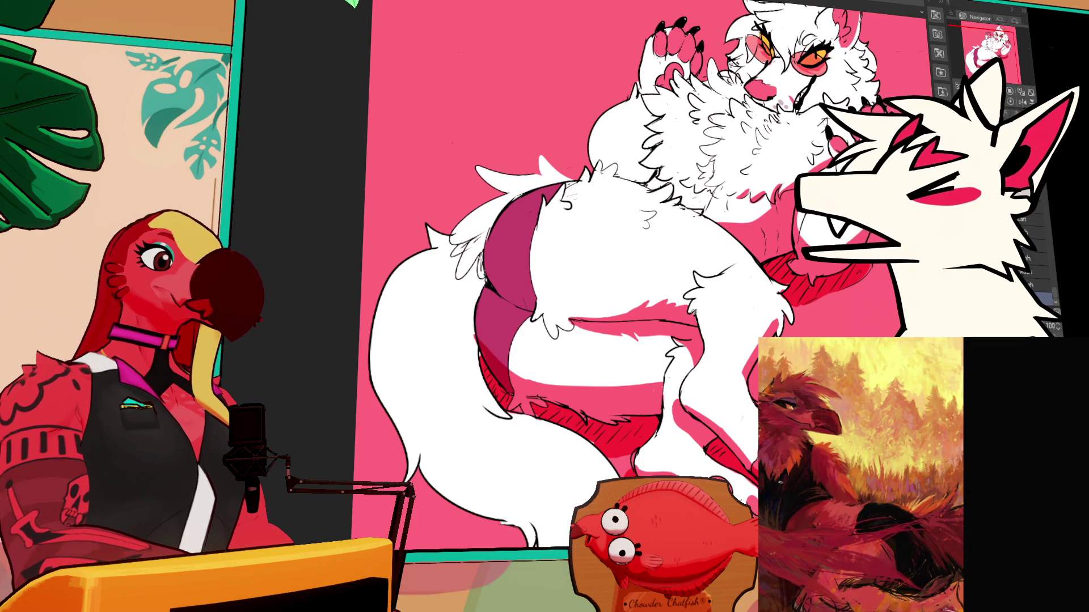
# Try several pink shadow strokes along the tail's underside, undoing each one
pyautogui.press('-')
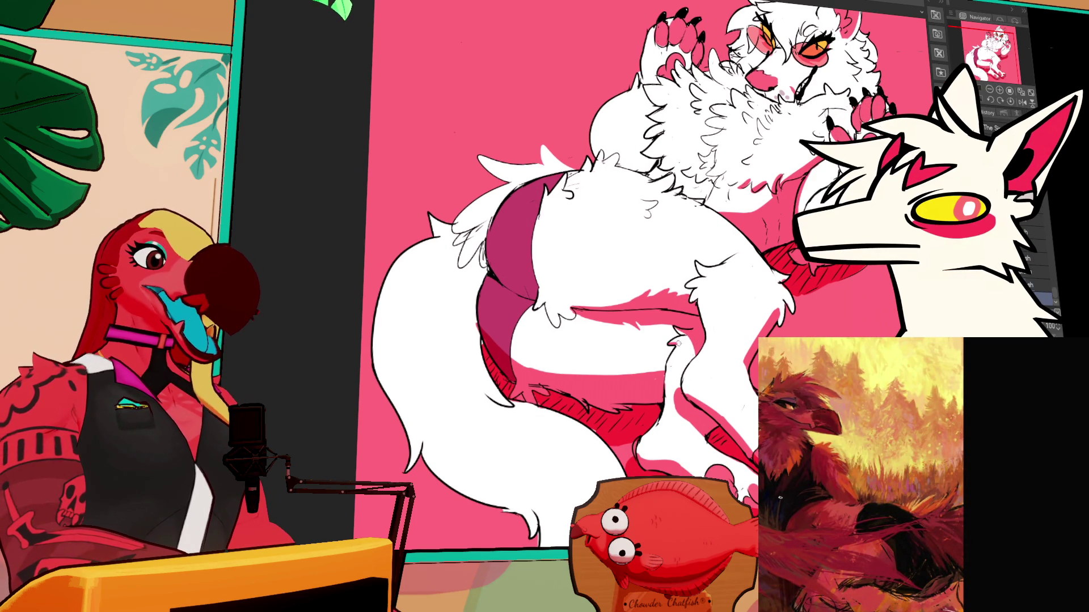
pyautogui.moveTo(675, 343); pyautogui.dragTo(719, 348)
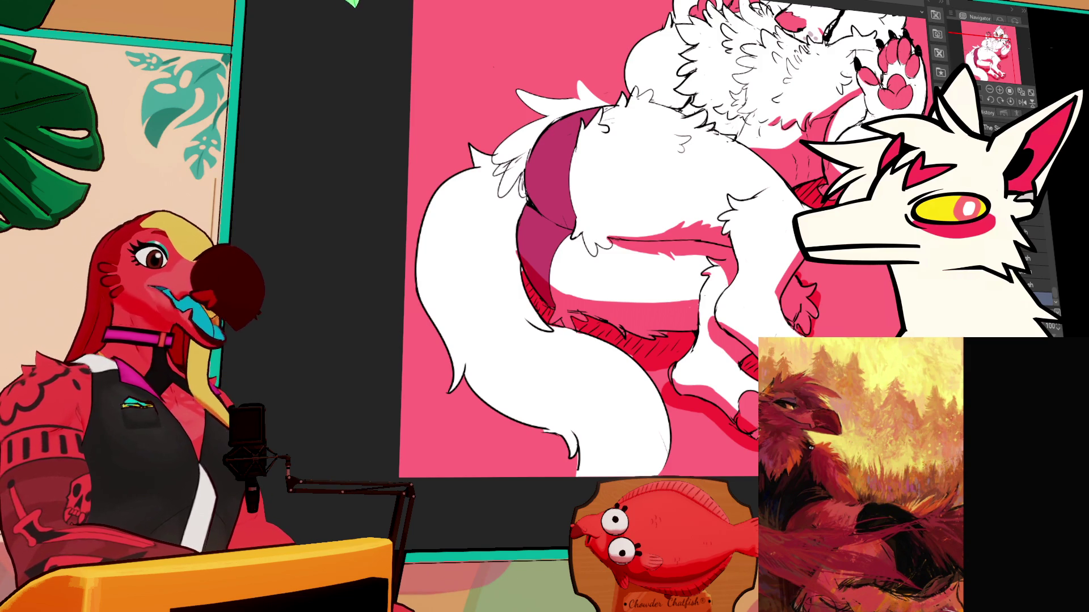
pyautogui.moveTo(468, 385); pyautogui.dragTo(553, 422)
pyautogui.hotkey('ctrl', 'z')
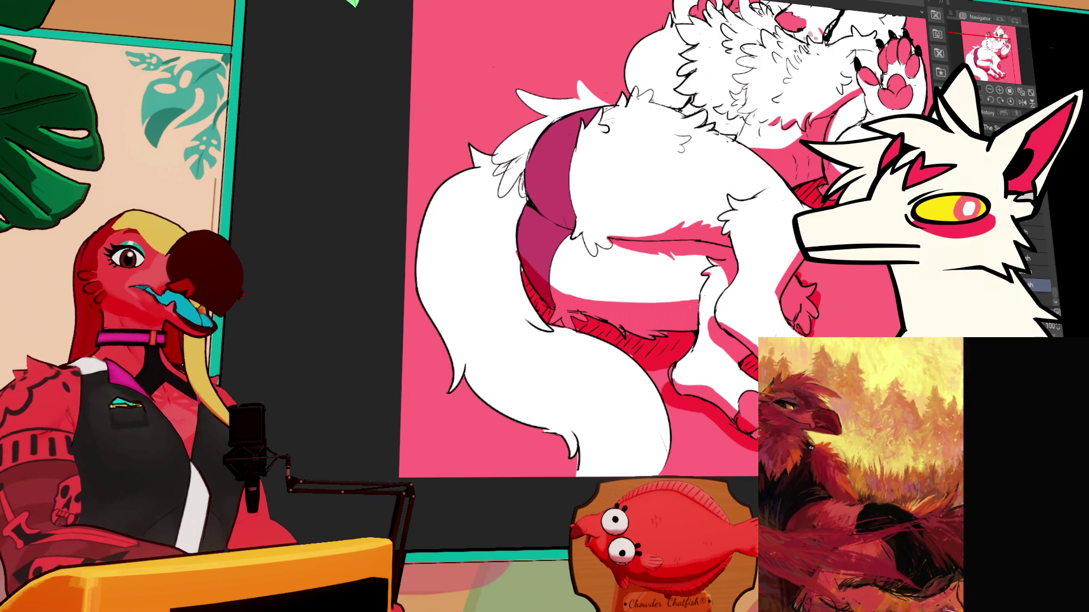
pyautogui.moveTo(471, 386)
pyautogui.mouseDown()
pyautogui.moveTo(584, 423)
pyautogui.moveTo(590, 448)
pyautogui.mouseUp()
pyautogui.hotkey('ctrl', 'z')
pyautogui.hotkey('ctrl', 'z')
pyautogui.moveTo(483, 392)
pyautogui.mouseDown()
pyautogui.moveTo(584, 448)
pyautogui.moveTo(584, 476)
pyautogui.mouseUp()
pyautogui.hotkey('ctrl', 'z')
pyautogui.moveTo(513, 422); pyautogui.dragTo(567, 448)
pyautogui.hotkey('ctrl', 'z')
pyautogui.hotkey('ctrl', 'z')
pyautogui.moveTo(466, 388)
pyautogui.mouseDown()
pyautogui.moveTo(516, 407)
pyautogui.moveTo(550, 406)
pyautogui.mouseUp()
pyautogui.hotkey('ctrl', 'z')
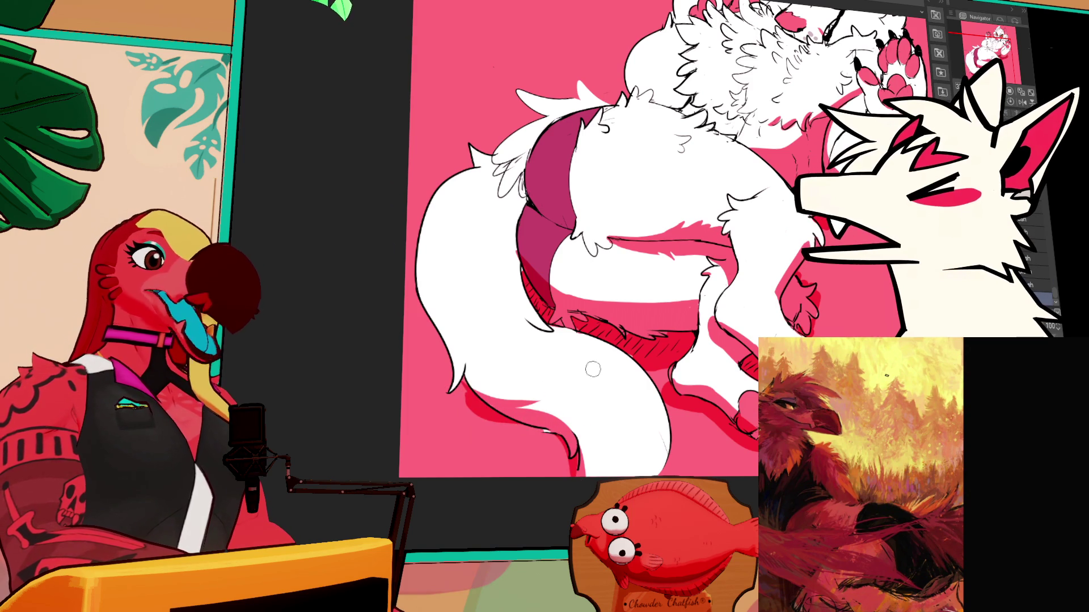
pyautogui.moveTo(470, 394); pyautogui.dragTo(522, 404)
pyautogui.hotkey('ctrl', 'z')
pyautogui.moveTo(453, 392)
pyautogui.mouseDown()
pyautogui.moveTo(528, 397)
pyautogui.moveTo(514, 400)
pyautogui.moveTo(561, 434)
pyautogui.moveTo(584, 482)
pyautogui.mouseUp()
pyautogui.hotkey('ctrl', 'z')
pyautogui.moveTo(573, 431)
pyautogui.mouseDown()
pyautogui.moveTo(573, 465)
pyautogui.moveTo(570, 426)
pyautogui.moveTo(589, 390)
pyautogui.mouseUp()
pyautogui.hotkey('ctrl', 'z')
pyautogui.hotkey('ctrl', 'z')
pyautogui.hotkey('ctrl', 'z')
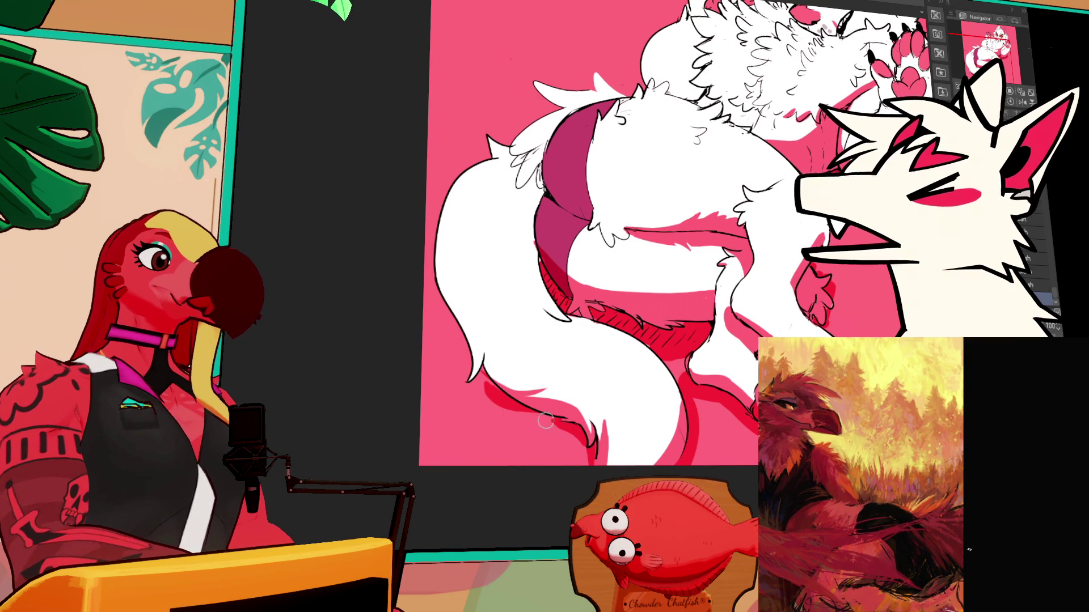
# With the previous brush, paint a red shadow along the tail's lower edge and hatch it
pyautogui.press(',')
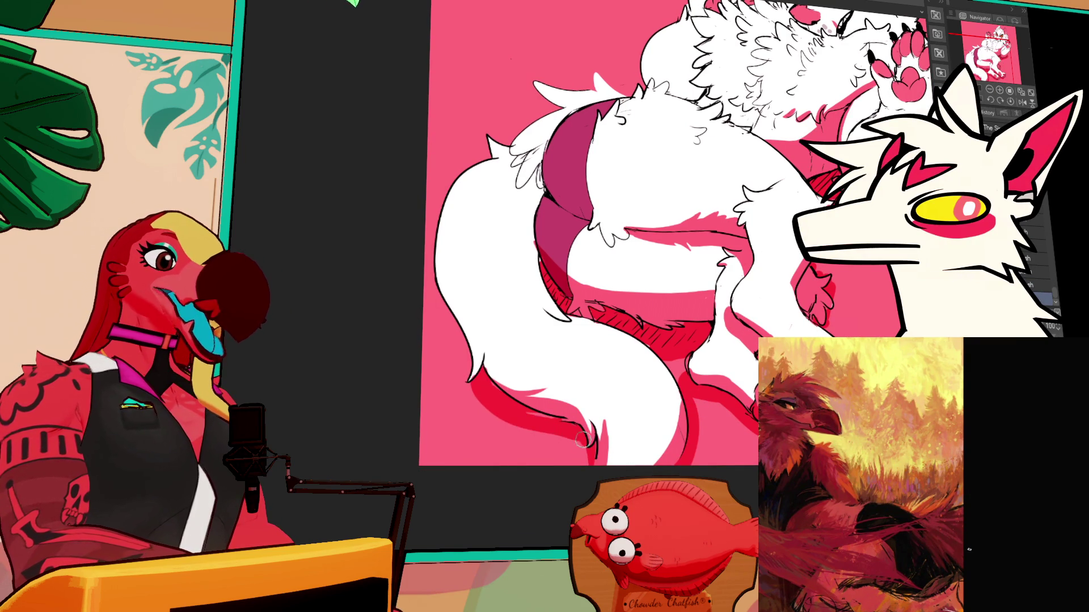
pyautogui.moveTo(472, 393); pyautogui.dragTo(587, 437)
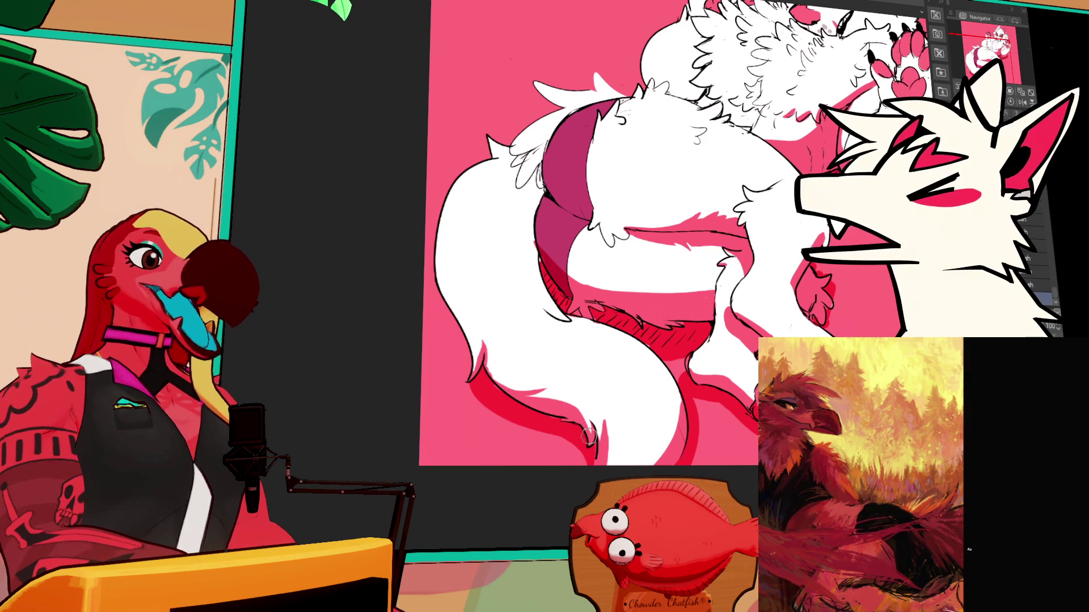
pyautogui.moveTo(652, 346)
pyautogui.mouseDown()
pyautogui.moveTo(672, 372)
pyautogui.moveTo(692, 360)
pyautogui.moveTo(725, 386)
pyautogui.mouseUp()
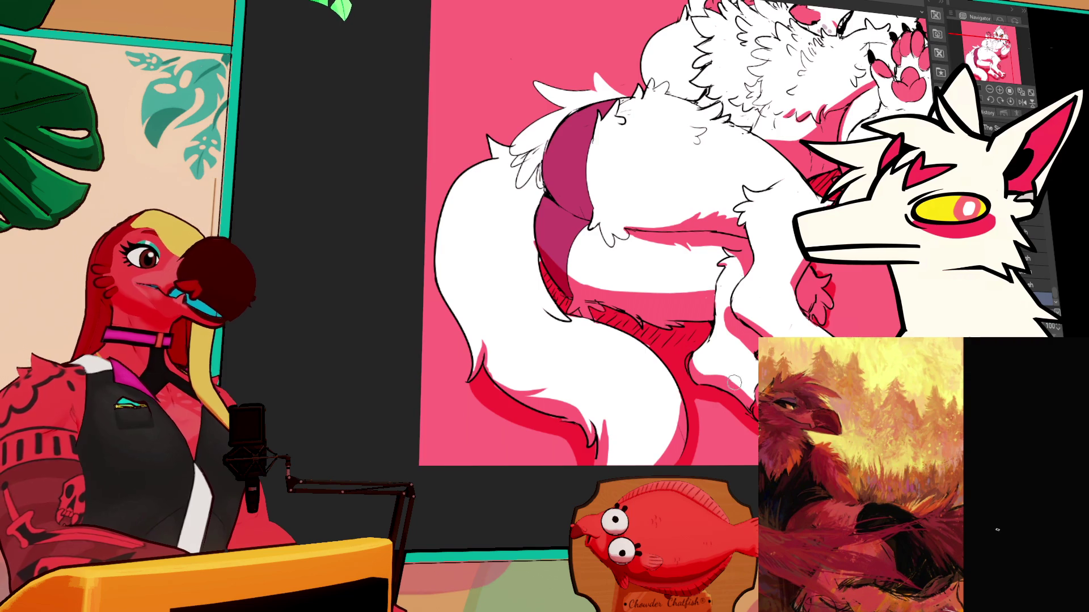
pyautogui.moveTo(572, 201)
pyautogui.mouseDown()
pyautogui.moveTo(726, 283)
pyautogui.moveTo(572, 343)
pyautogui.moveTo(592, 365)
pyautogui.mouseUp()
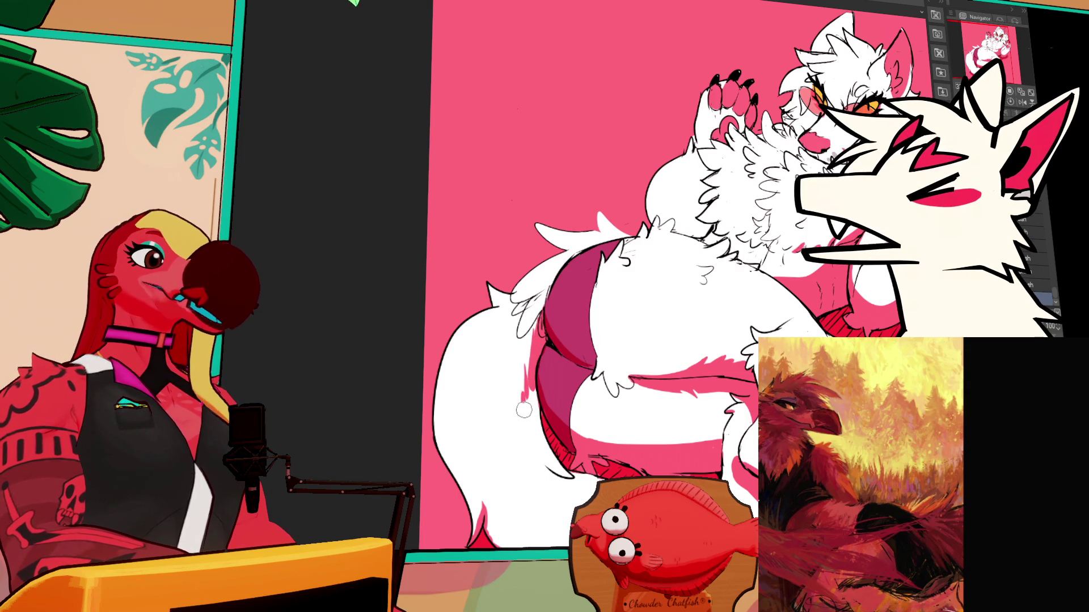
# Dab pink shading onto the upper-body fur and select a small fur area
pyautogui.moveTo(786, 196); pyautogui.dragTo(780, 270)
pyautogui.moveTo(703, 317); pyautogui.dragTo(704, 309)
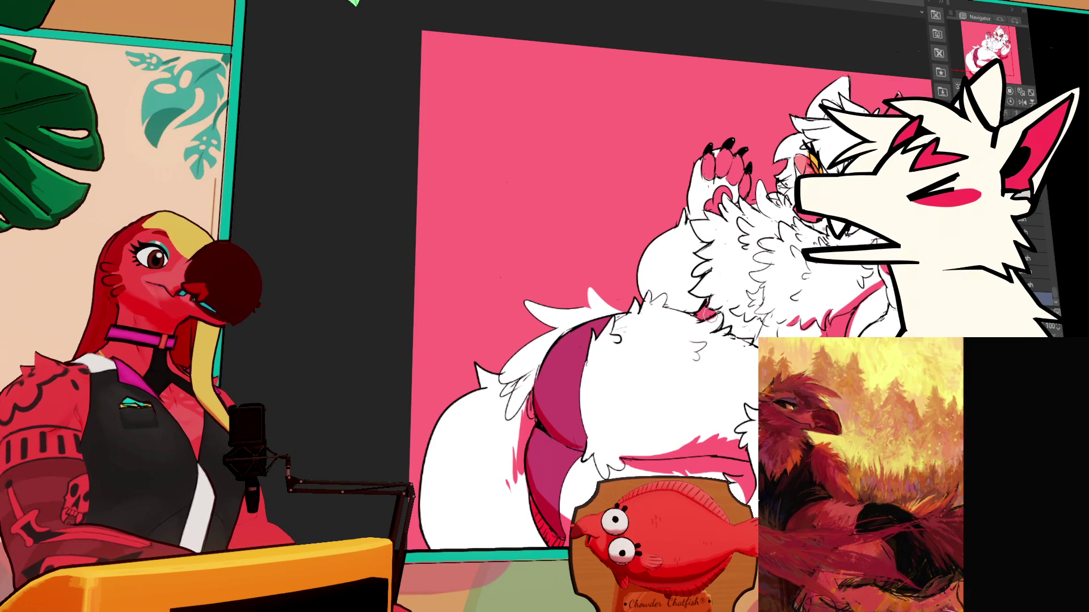
pyautogui.moveTo(704, 309); pyautogui.dragTo(658, 298)
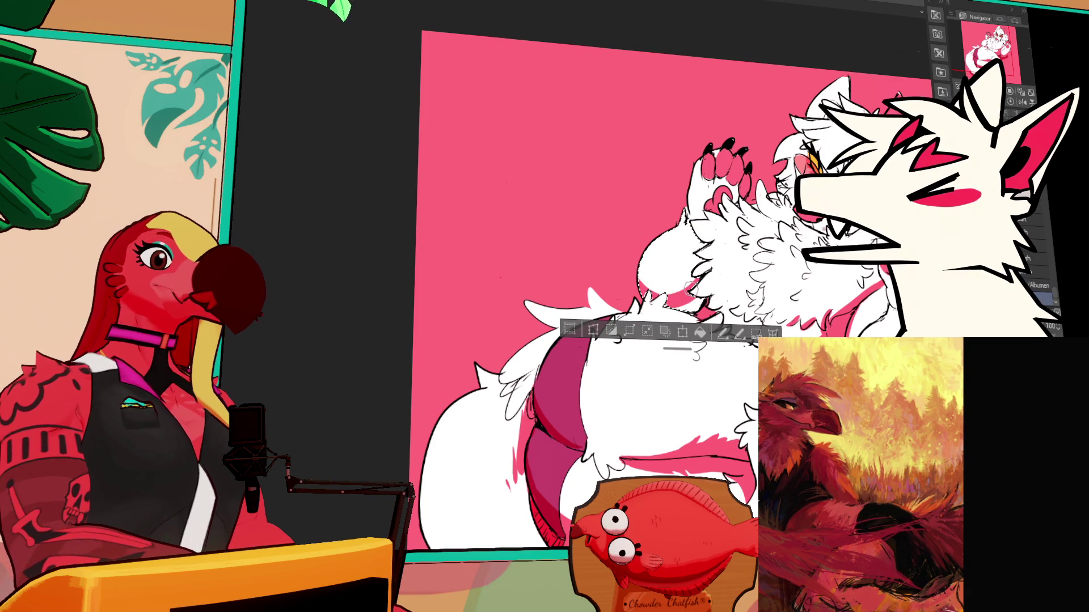
pyautogui.hotkey('ctrl', 'd')
# Fill the whole selection with pink shading using Alt+Backspace, then deselect
pyautogui.moveTo(722, 315); pyautogui.dragTo(714, 303)
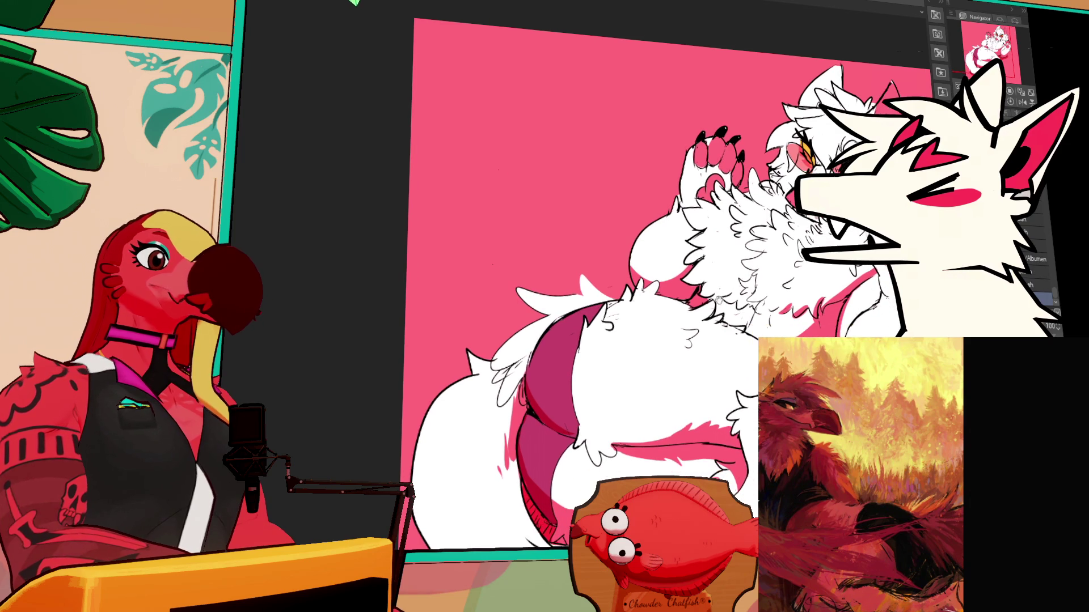
pyautogui.hotkey('ctrl', 'a')
pyautogui.hotkey('alt', 'BackSpace')
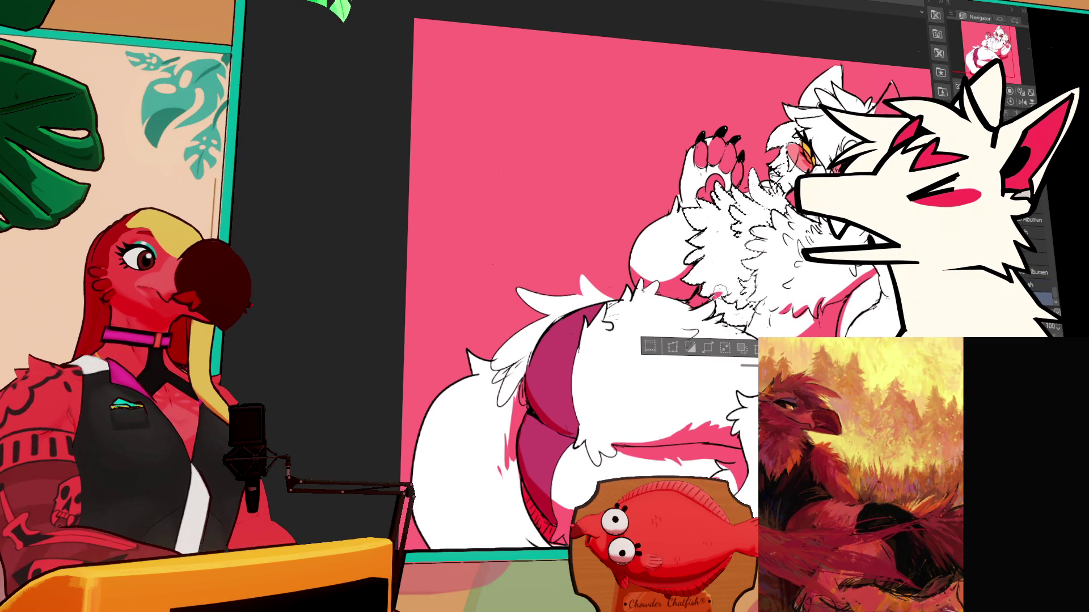
pyautogui.hotkey('ctrl', 'd')
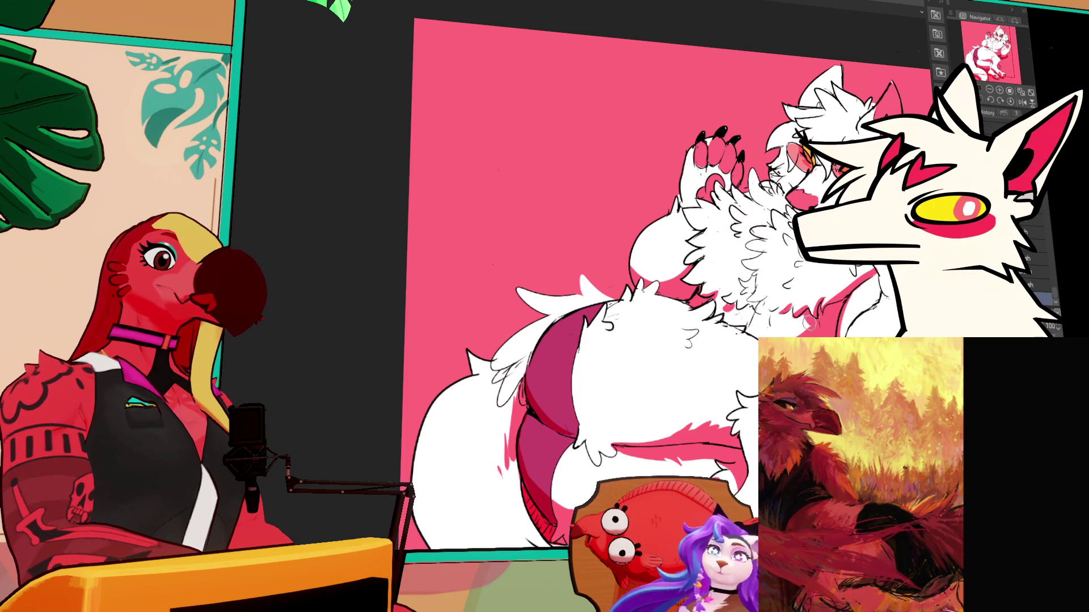
pyautogui.scroll(1, 664, 283)
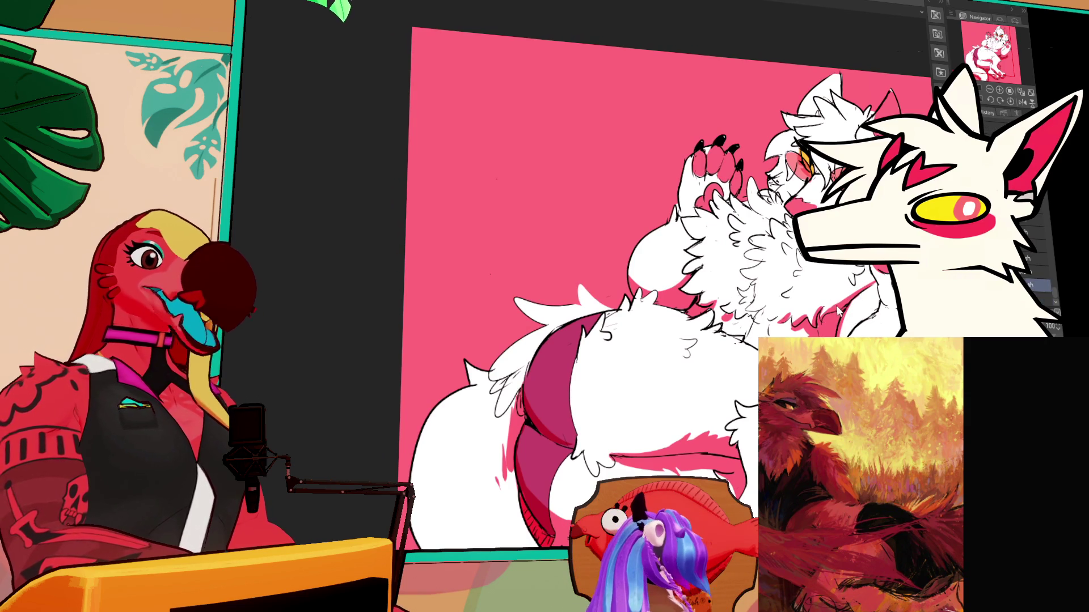
pyautogui.scroll(3, 838, 312)
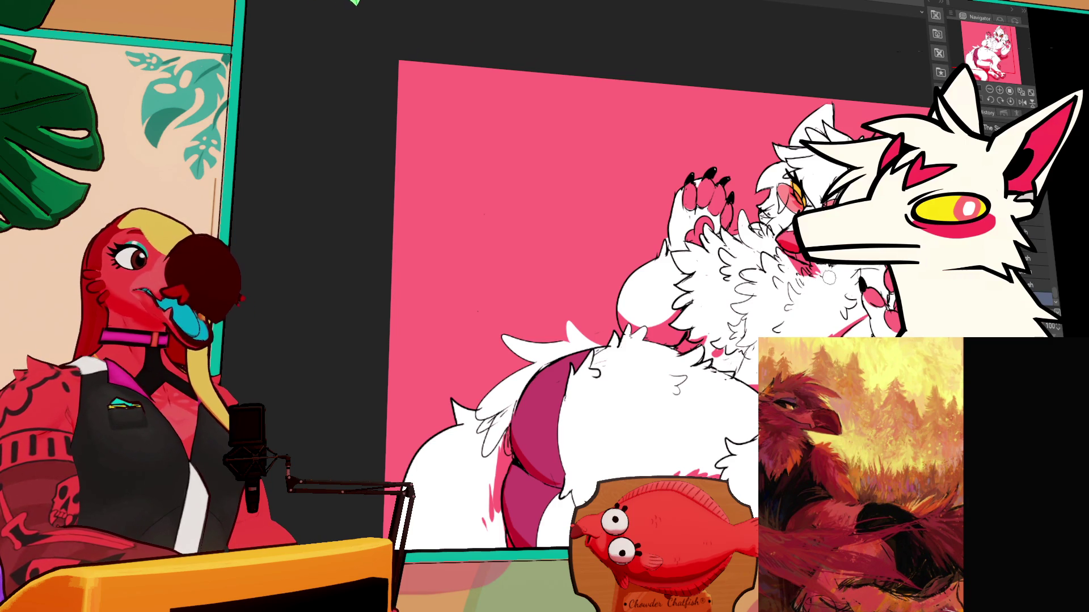
# Tick a brush option in the Sub Tool Detail palette, then close the palette
pyautogui.press('F5')
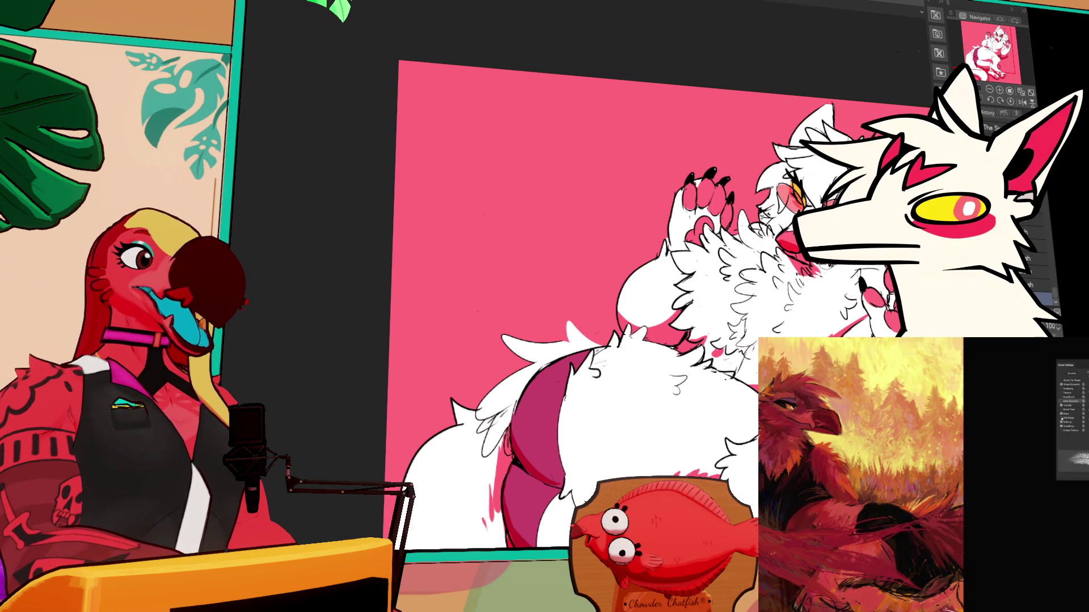
pyautogui.scroll(1, 664, 304)
pyautogui.click(1062, 402)
pyautogui.press('F5')
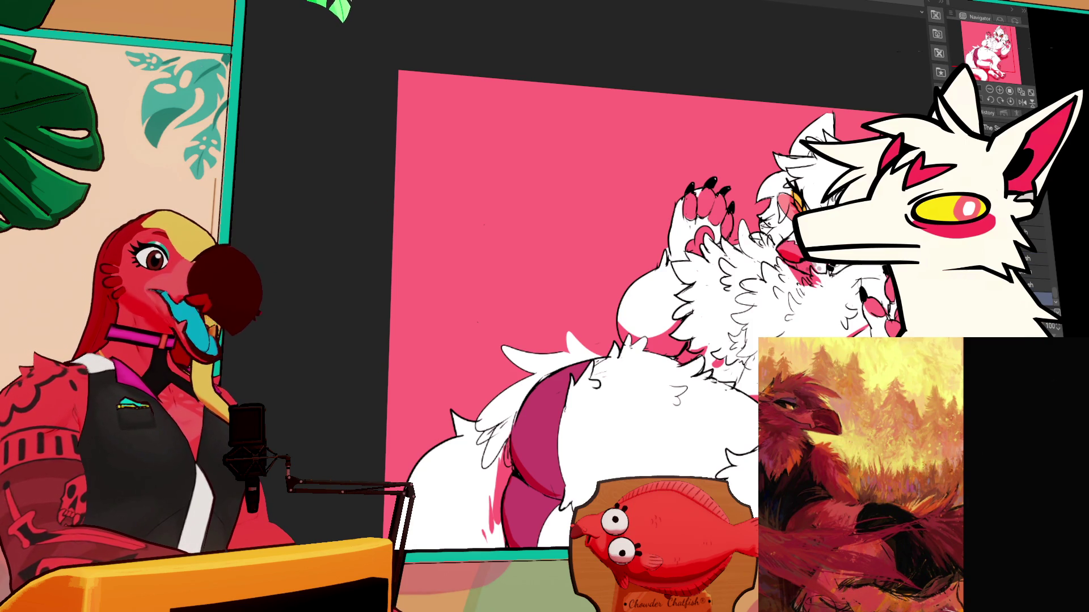
pyautogui.moveTo(764, 289); pyautogui.dragTo(743, 350)
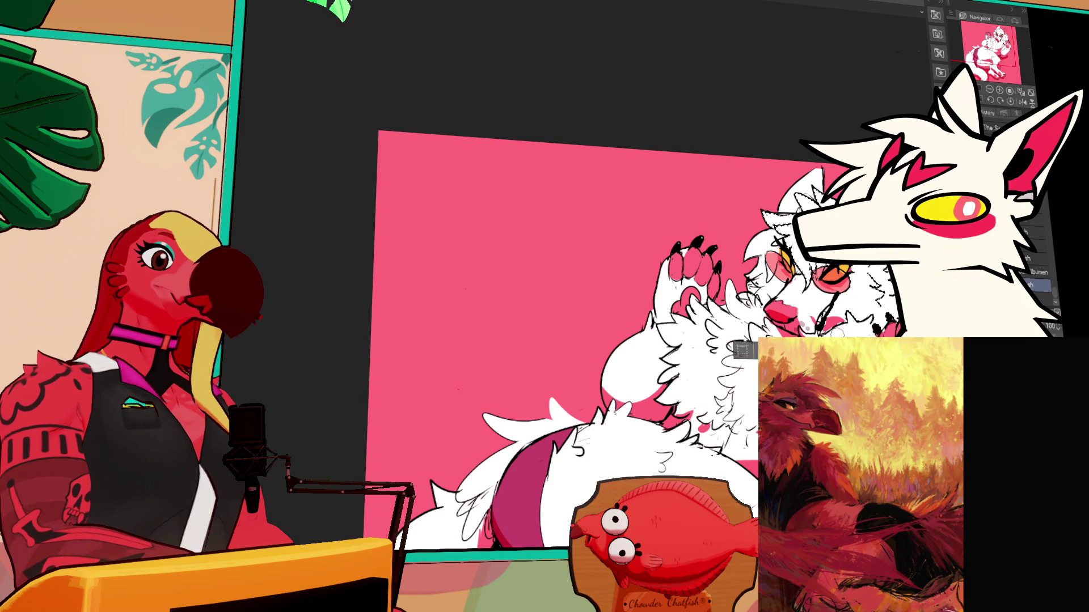
# Paint a short pink shadow stroke on the character's cheek
pyautogui.moveTo(876, 317)
pyautogui.mouseDown()
pyautogui.moveTo(885, 301)
pyautogui.moveTo(893, 312)
pyautogui.mouseUp()
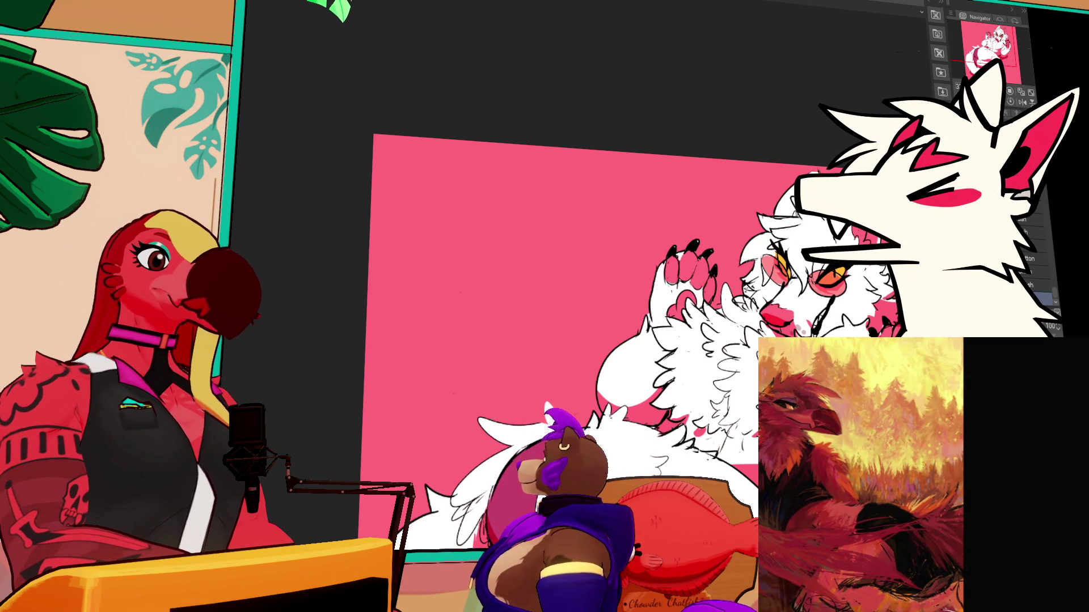
# Load a selection around the character's figure from its layer
pyautogui.scroll(-1, 567, 312)
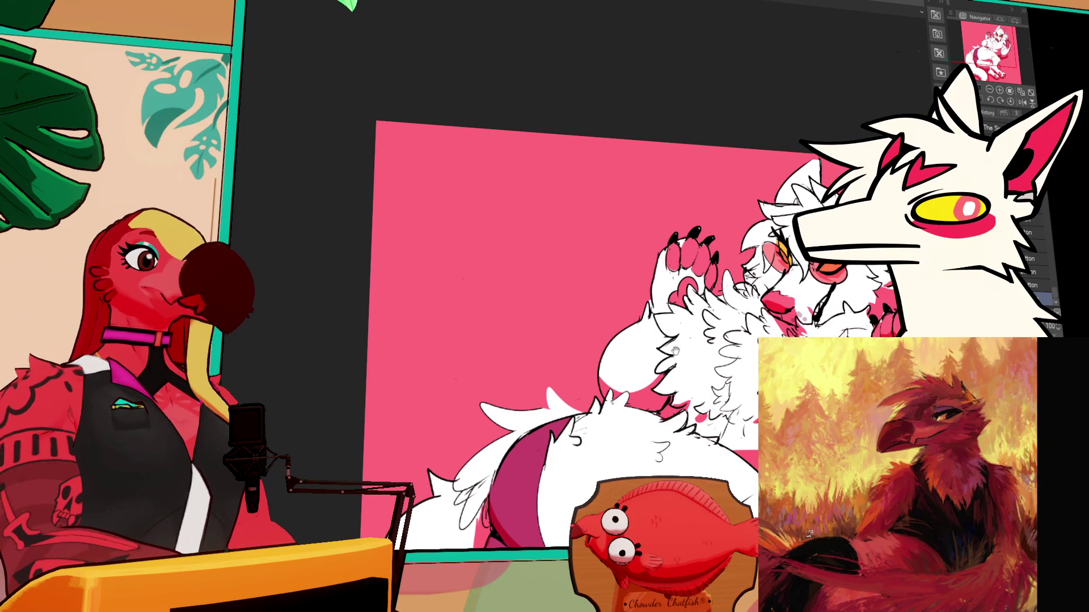
pyautogui.keyDown('ctrl'); pyautogui.click(1043, 299); pyautogui.keyUp('ctrl')
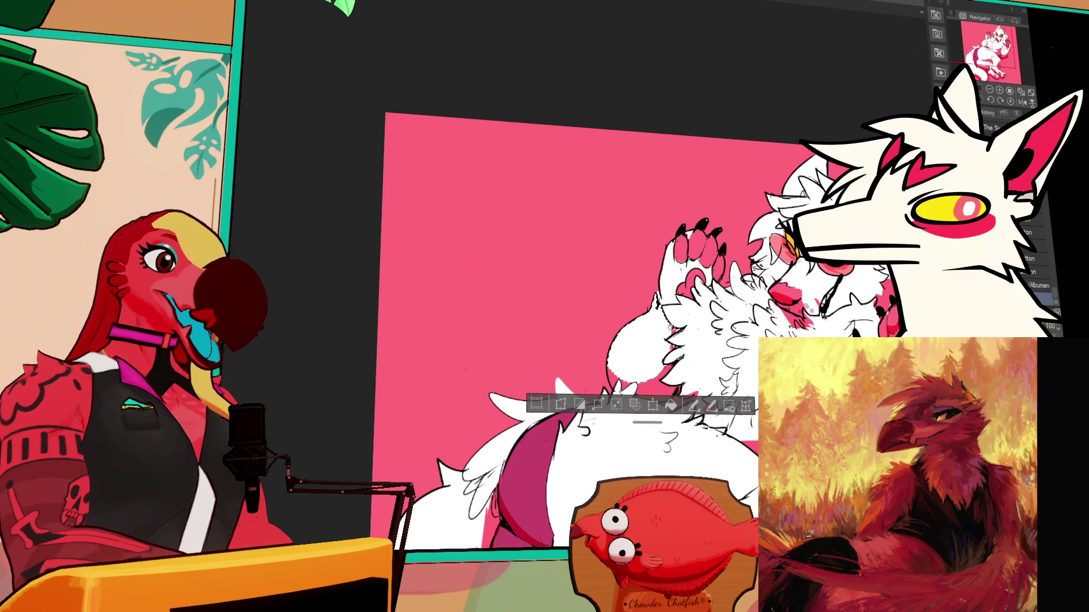
# Clear the figure selection and pan the view onto the chest fur
pyautogui.scroll(-2, 1038, 272)
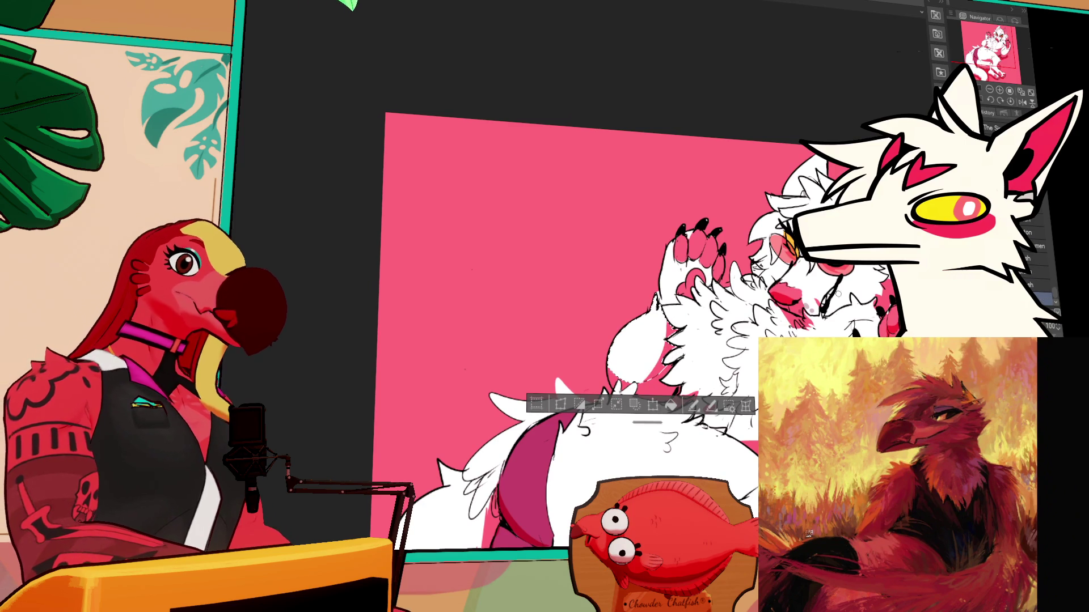
pyautogui.scroll(2, 657, 363)
pyautogui.hotkey('ctrl', 'd')
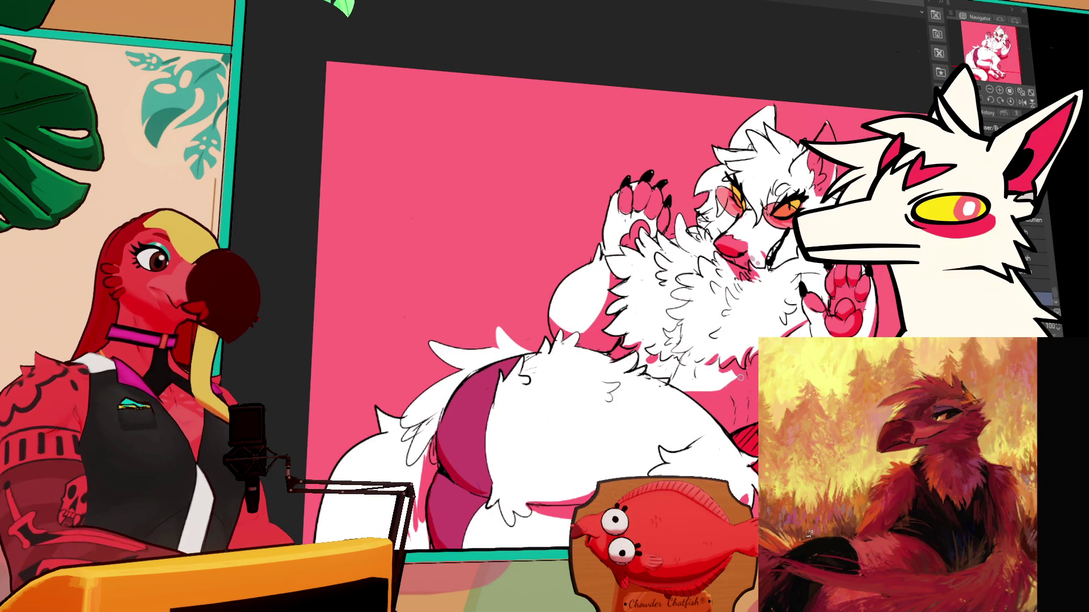
pyautogui.moveTo(731, 385); pyautogui.dragTo(722, 379)
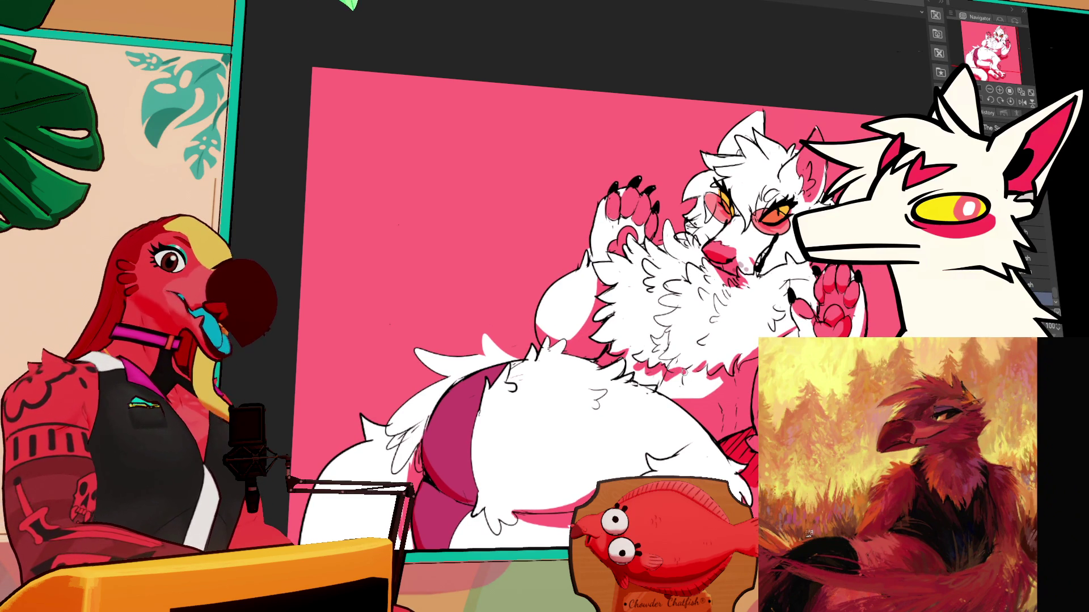
pyautogui.moveTo(567, 311); pyautogui.dragTo(560, 324)
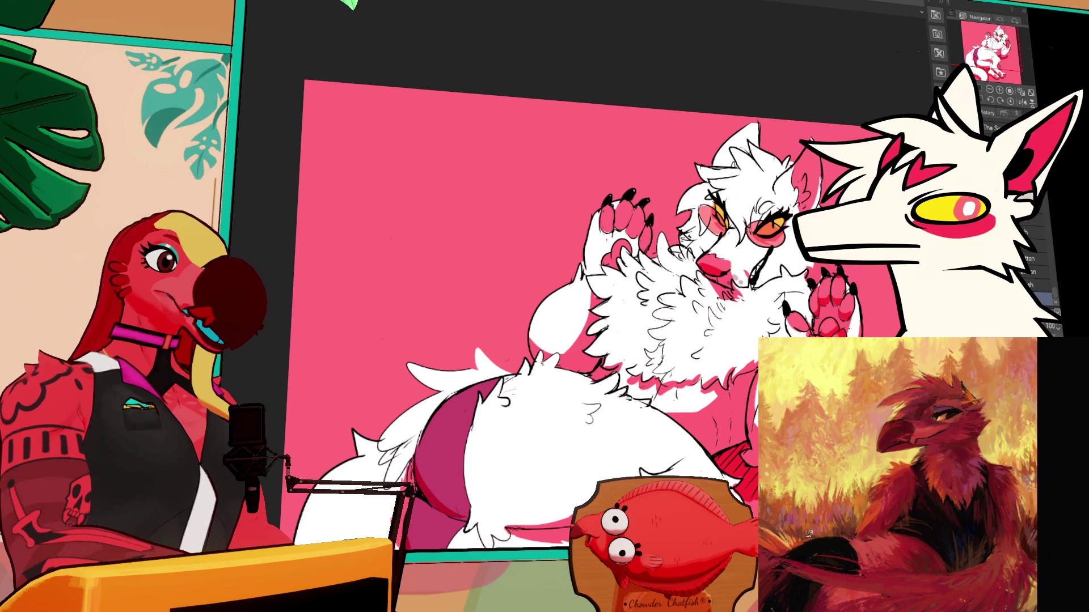
pyautogui.scroll(-1, 579, 309)
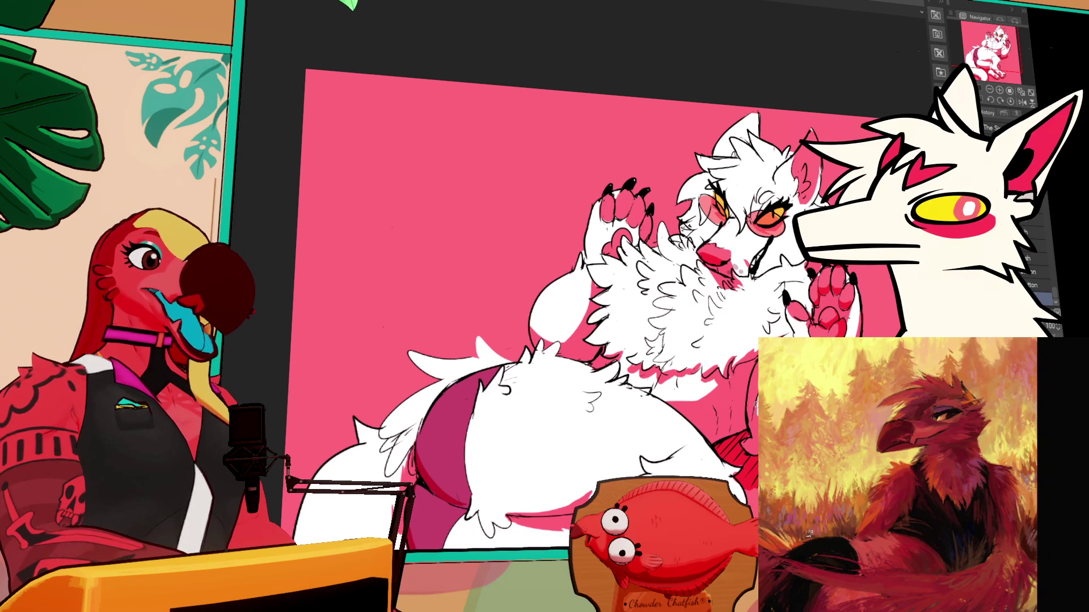
pyautogui.moveTo(744, 451)
pyautogui.mouseDown()
pyautogui.moveTo(758, 432)
pyautogui.moveTo(760, 446)
pyautogui.mouseUp()
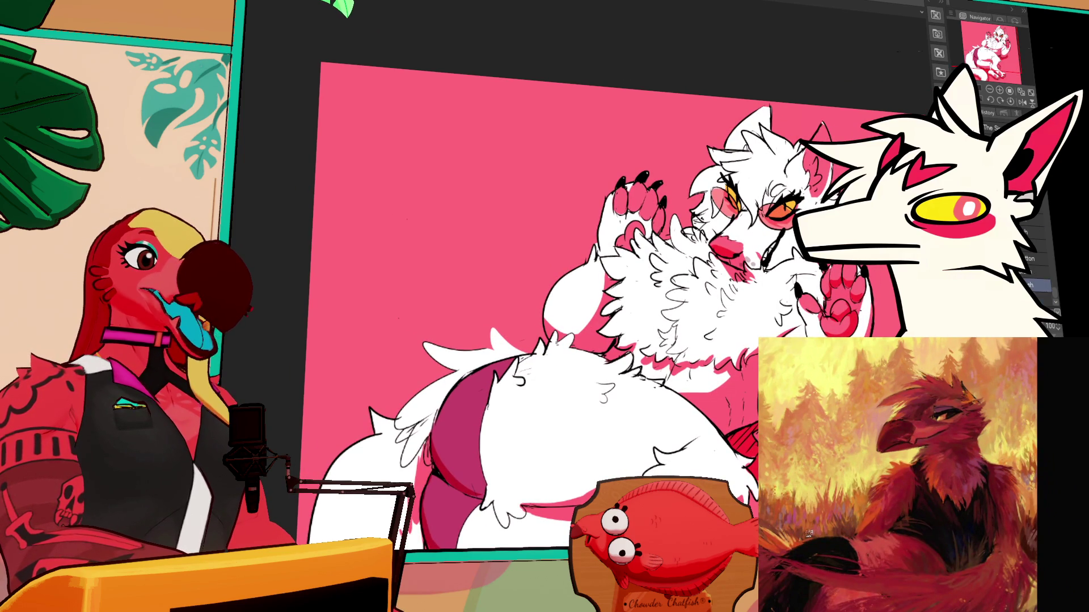
pyautogui.scroll(2, 601, 306)
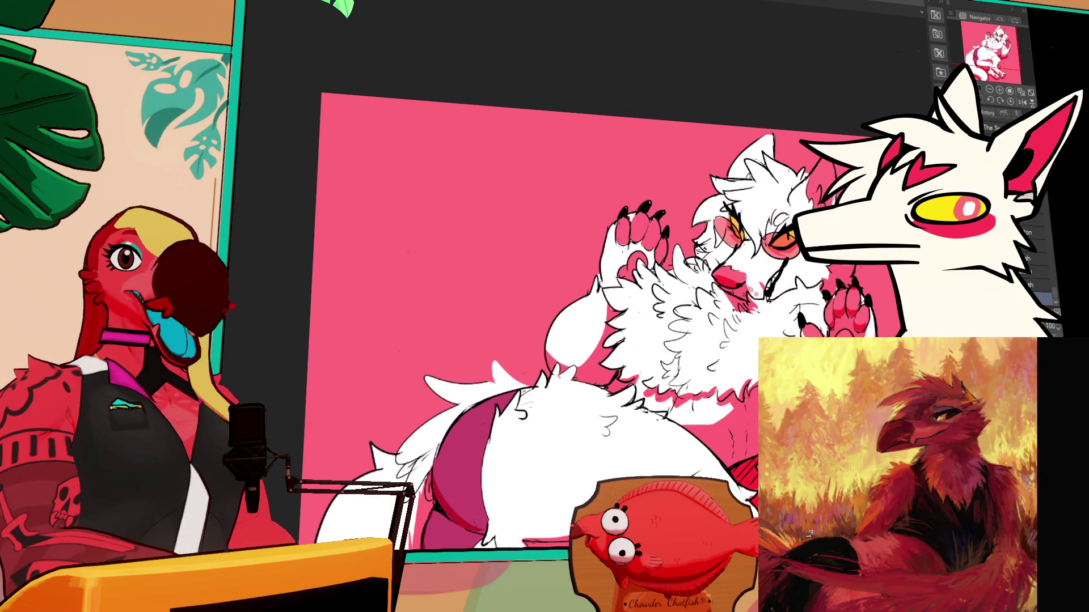
pyautogui.scroll(1, 596, 317)
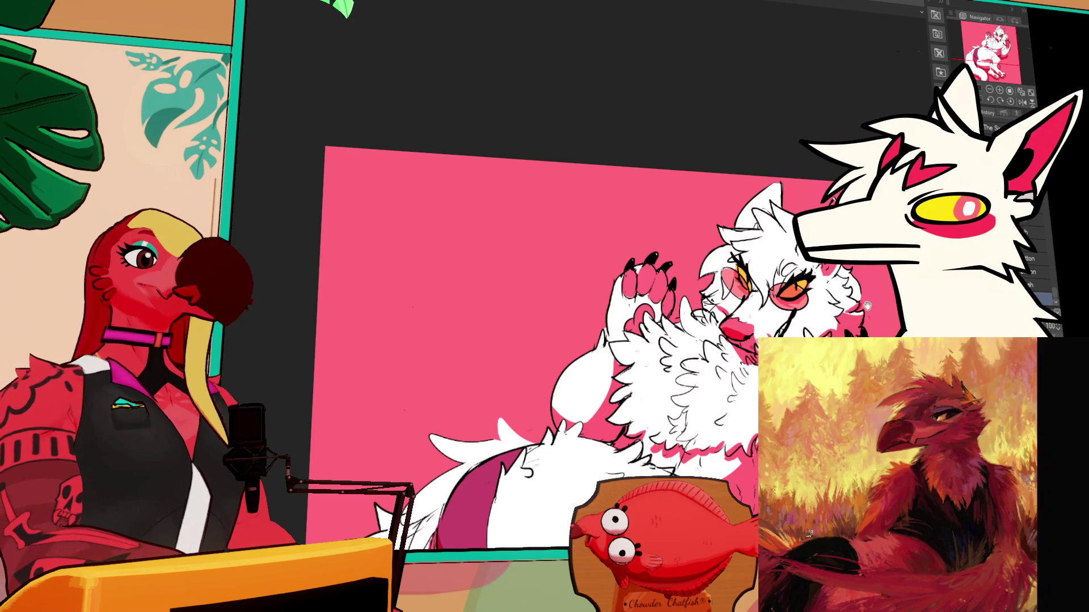
pyautogui.moveTo(764, 335); pyautogui.dragTo(756, 362)
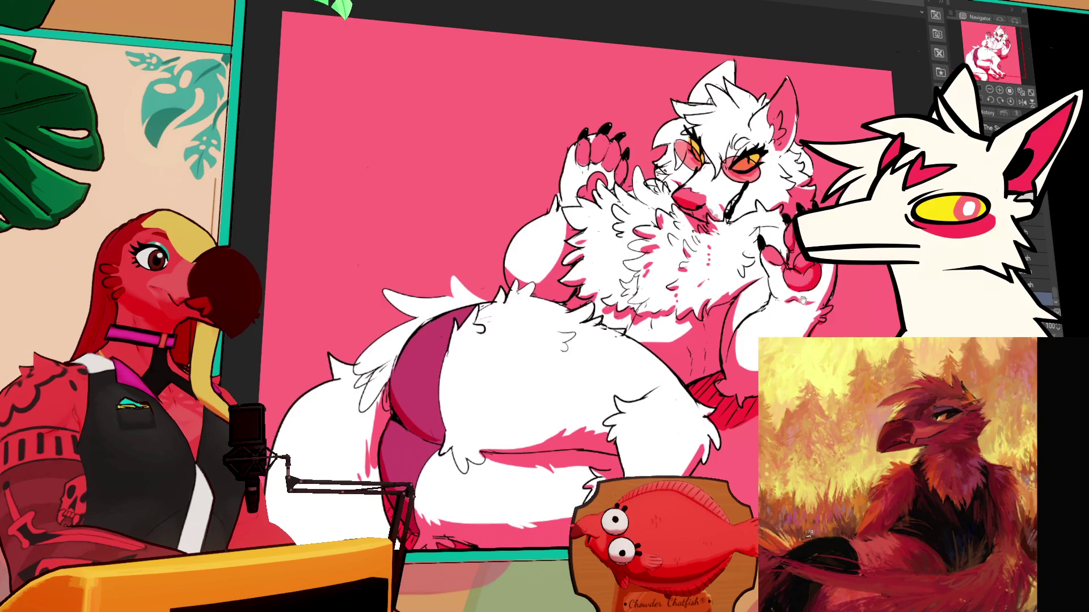
pyautogui.scroll(-3, 803, 289)
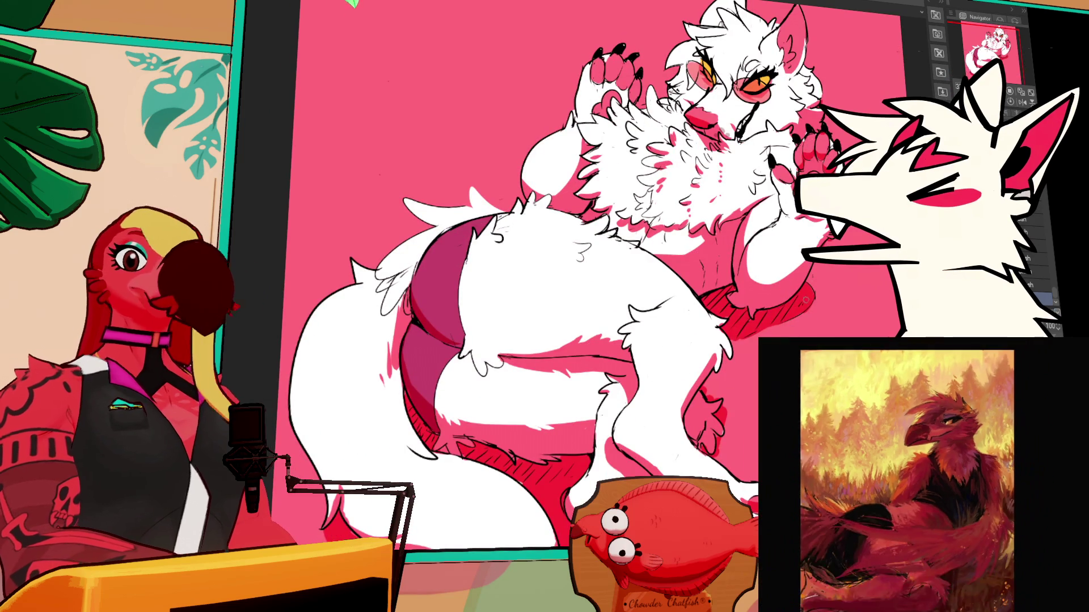
pyautogui.scroll(-2, 567, 284)
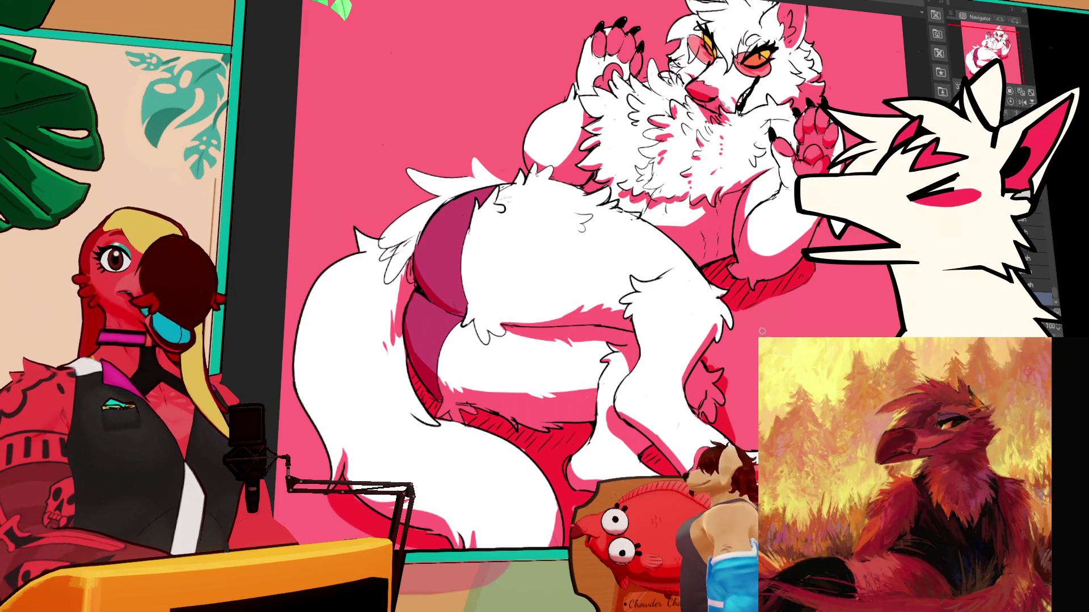
pyautogui.moveTo(761, 332); pyautogui.dragTo(730, 380)
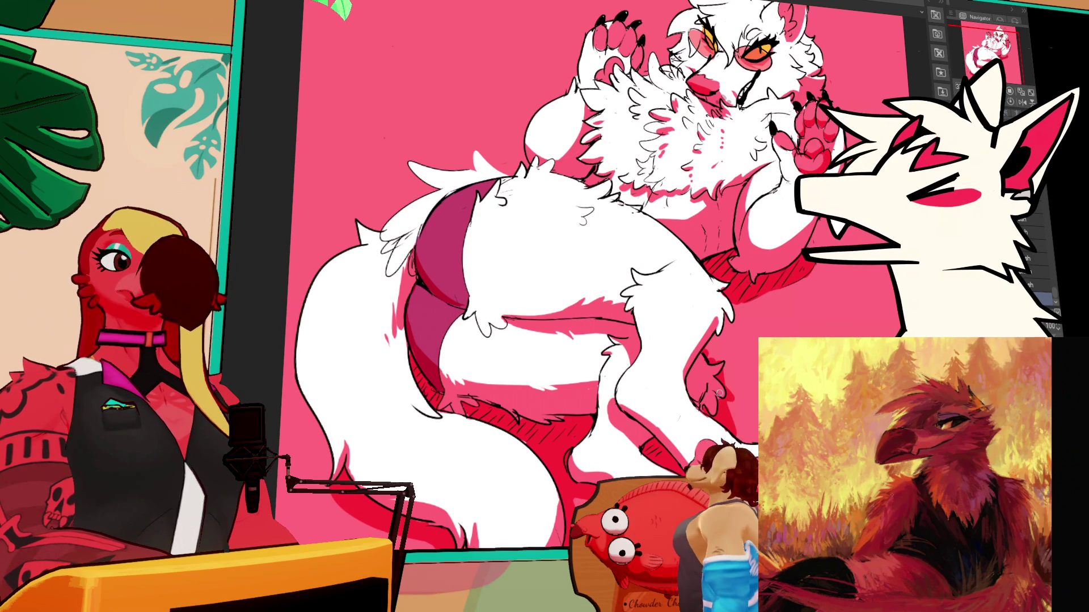
pyautogui.scroll(-3, 715, 351)
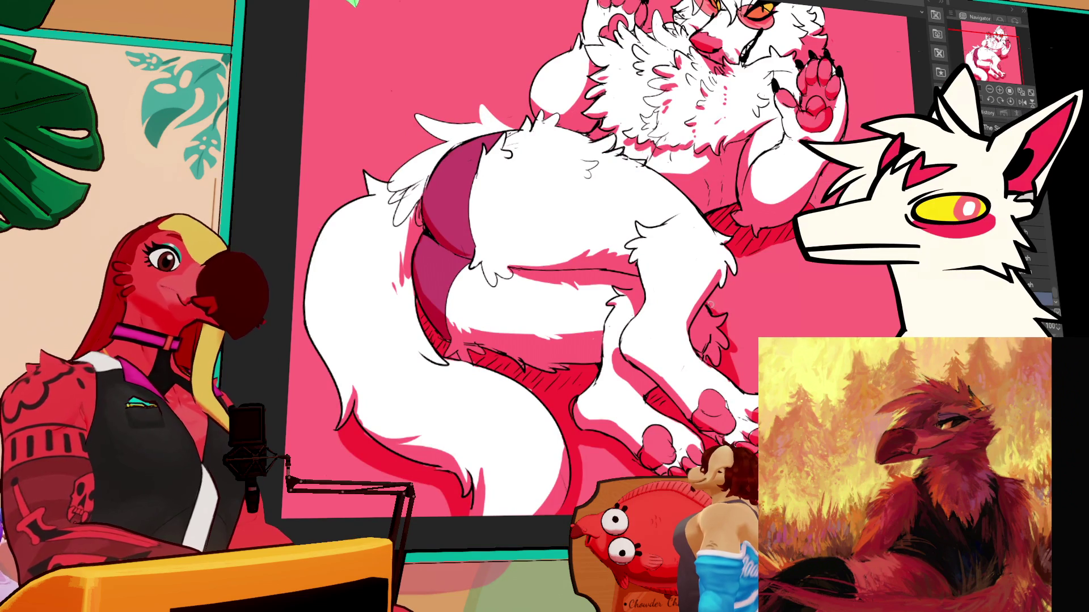
pyautogui.scroll(-3, 717, 309)
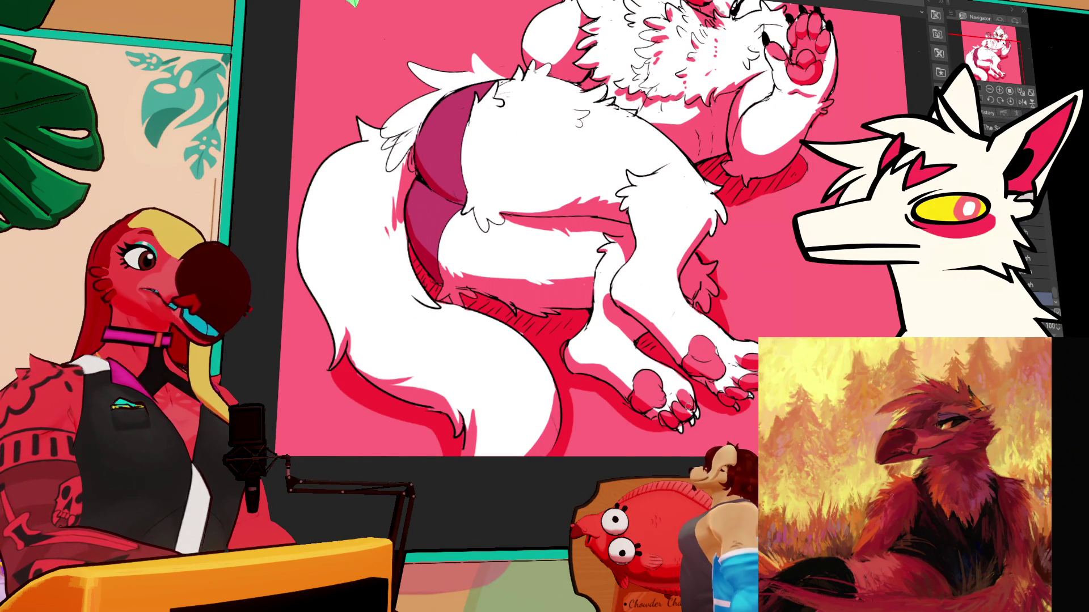
pyautogui.scroll(-2, 686, 400)
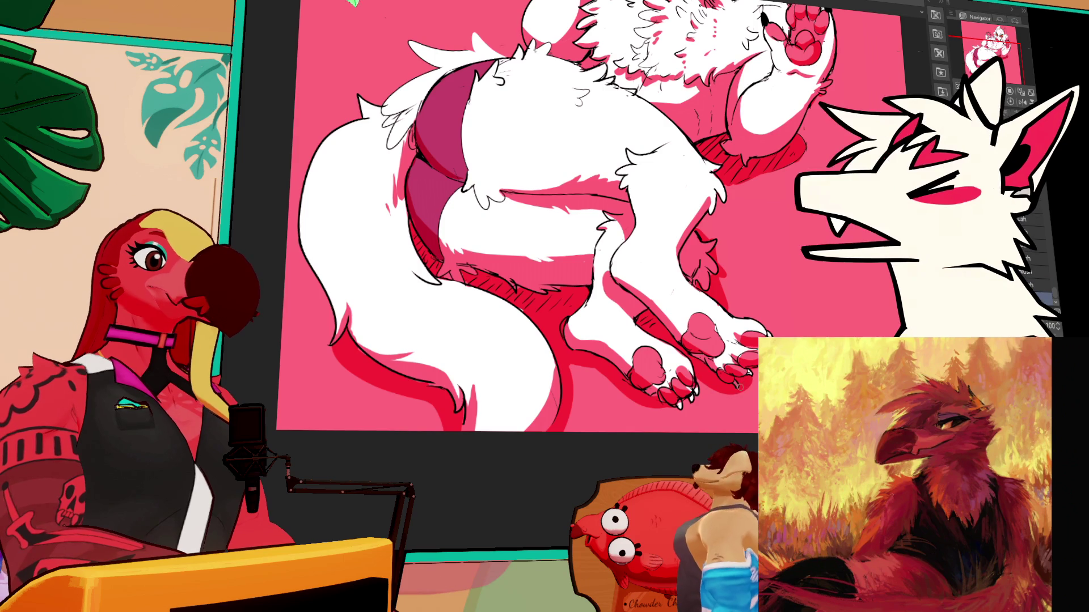
pyautogui.scroll(-1, 758, 293)
pyautogui.scroll(3, 553, 352)
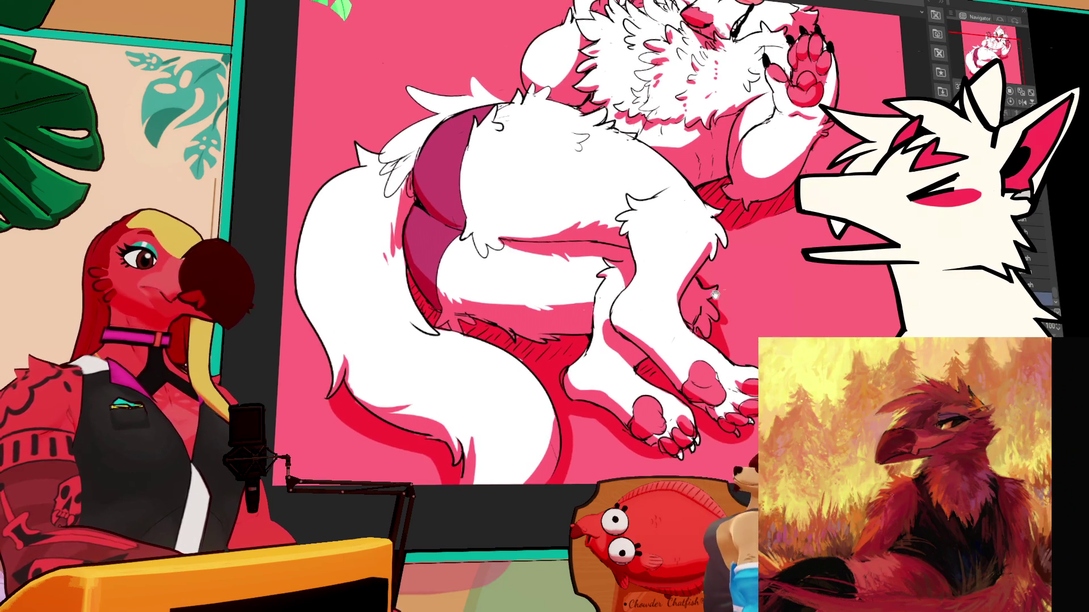
pyautogui.scroll(1, 553, 352)
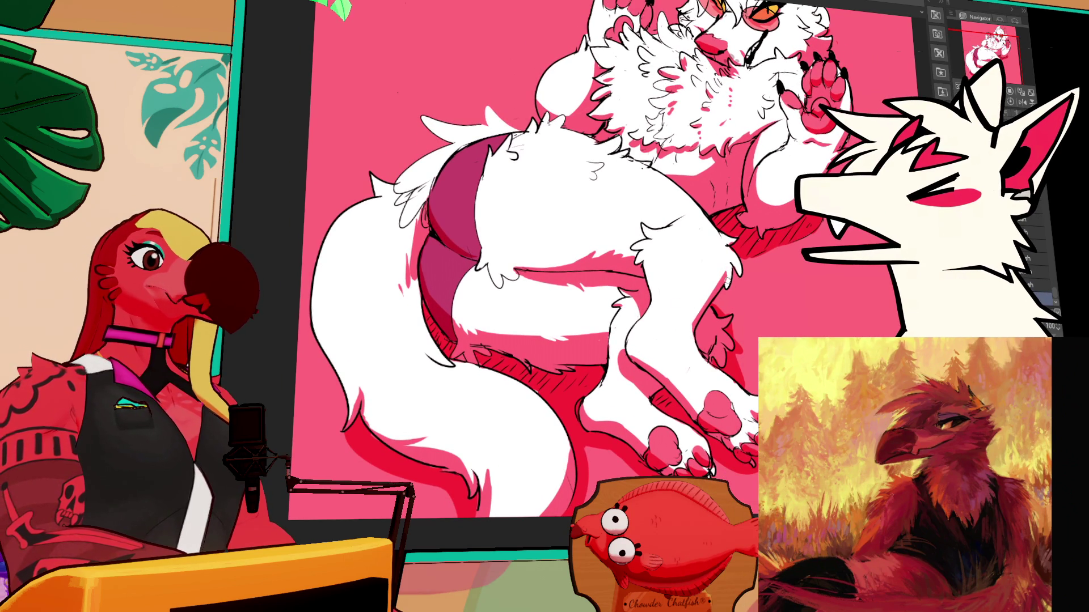
pyautogui.scroll(2, 765, 256)
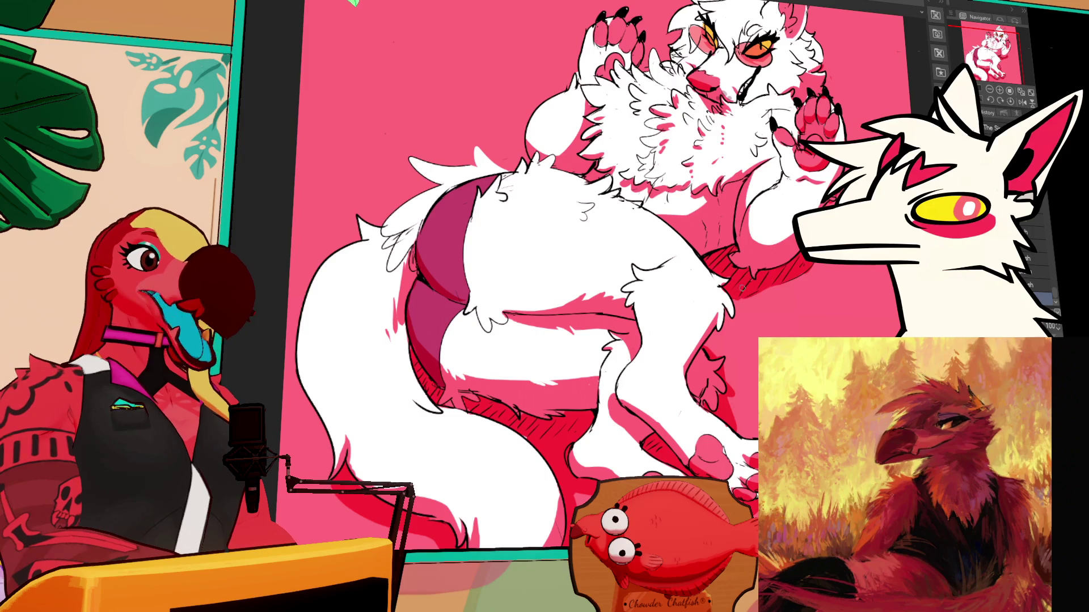
pyautogui.scroll(3, 742, 291)
pyautogui.scroll(2, 680, 317)
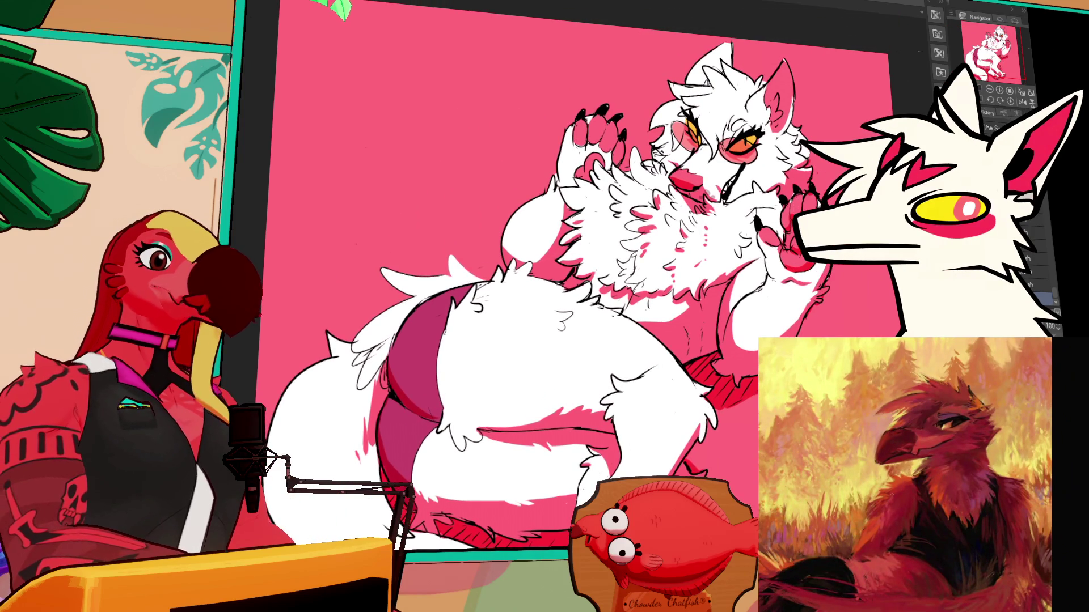
pyautogui.scroll(1, 577, 275)
pyautogui.scroll(-2, 707, 250)
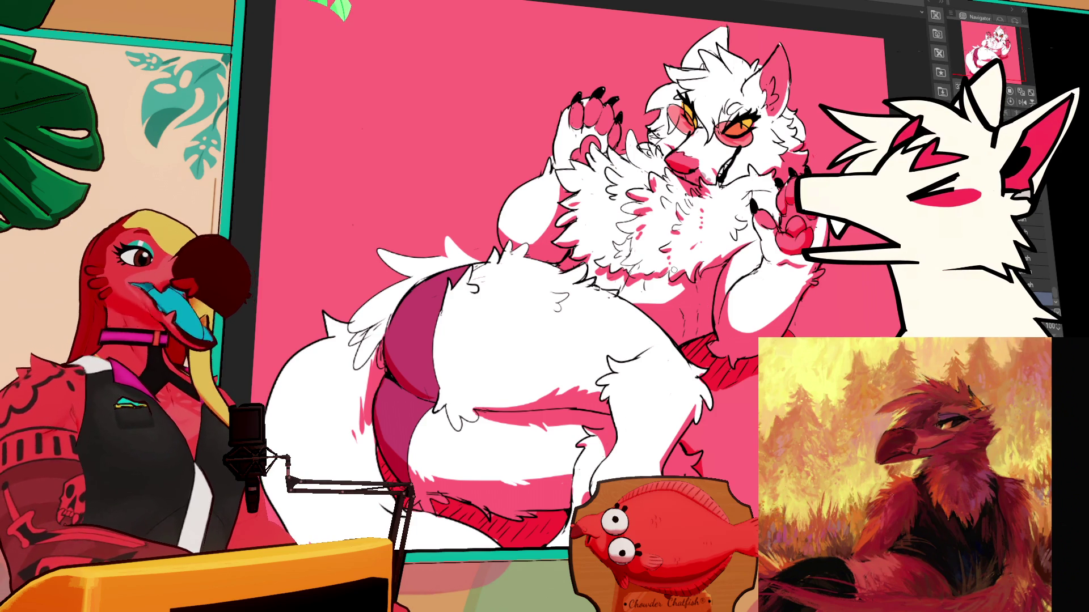
pyautogui.scroll(-3, 761, 298)
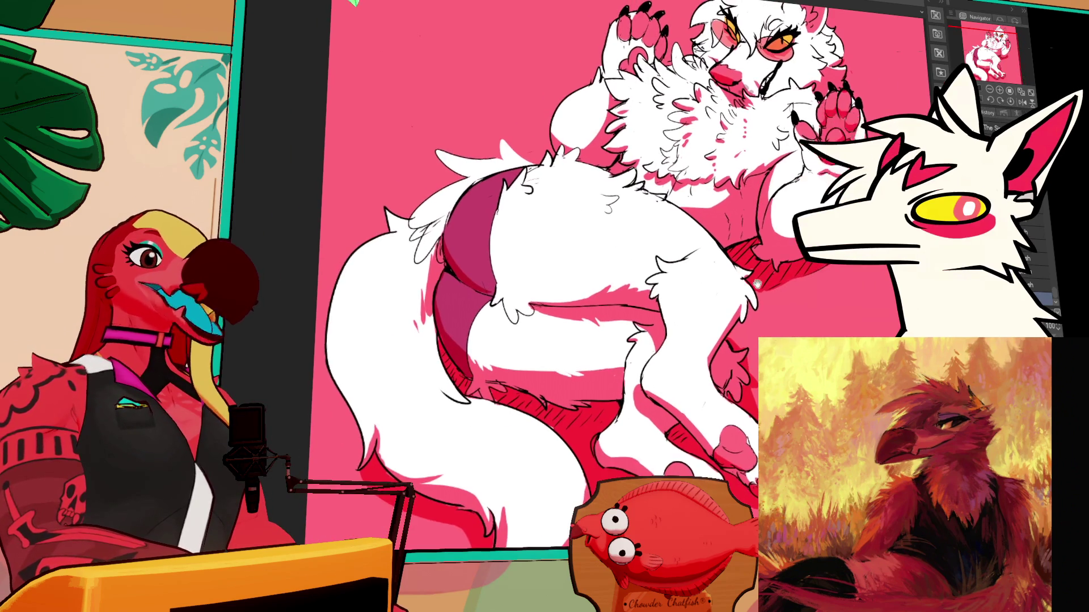
pyautogui.scroll(1, 792, 266)
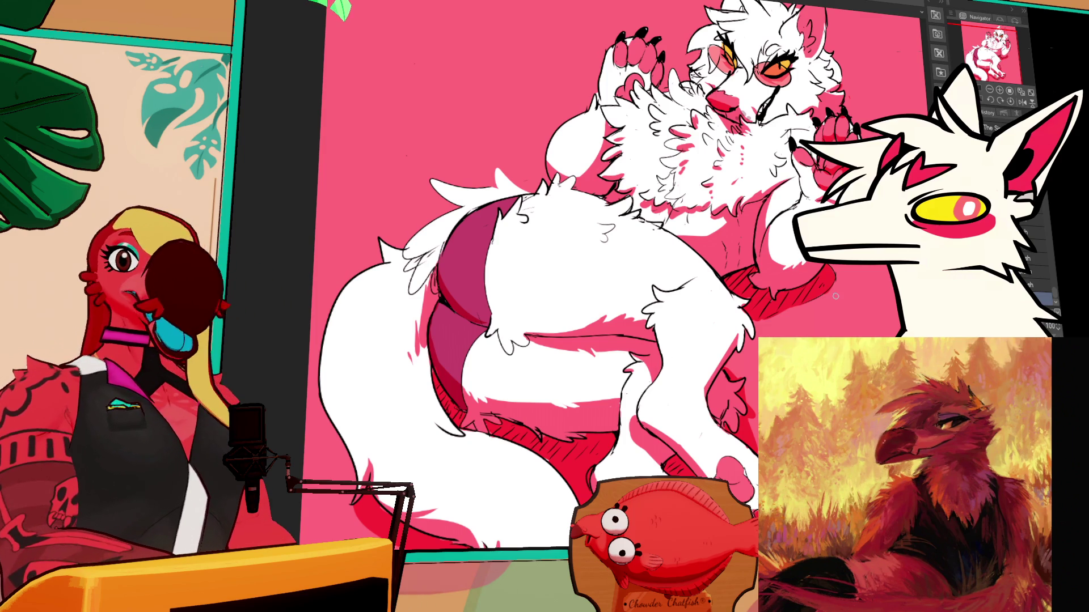
pyautogui.moveTo(835, 295); pyautogui.dragTo(635, 285)
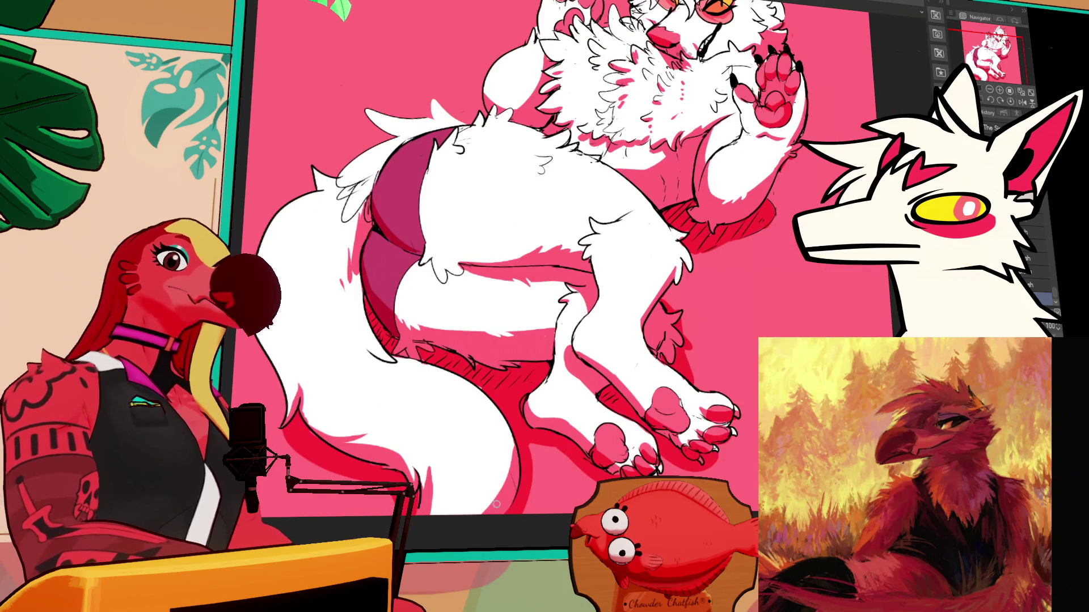
# Paint a soft pale pink circular glow in the background behind the raised paw
pyautogui.moveTo(764, 170); pyautogui.dragTo(738, 323)
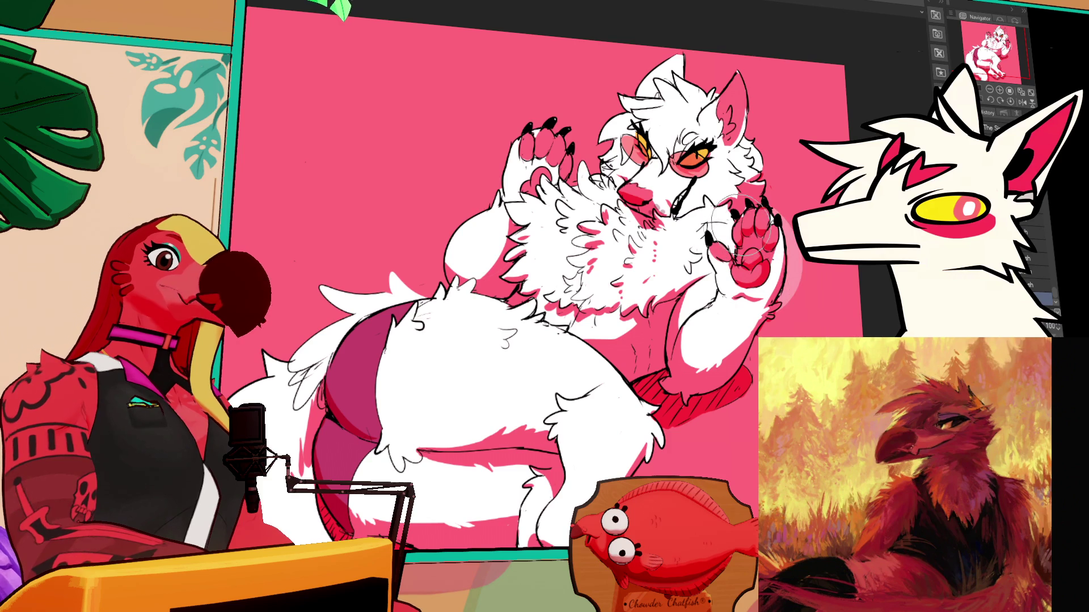
pyautogui.moveTo(570, 224)
pyautogui.mouseDown()
pyautogui.moveTo(510, 165)
pyautogui.moveTo(578, 170)
pyautogui.mouseUp()
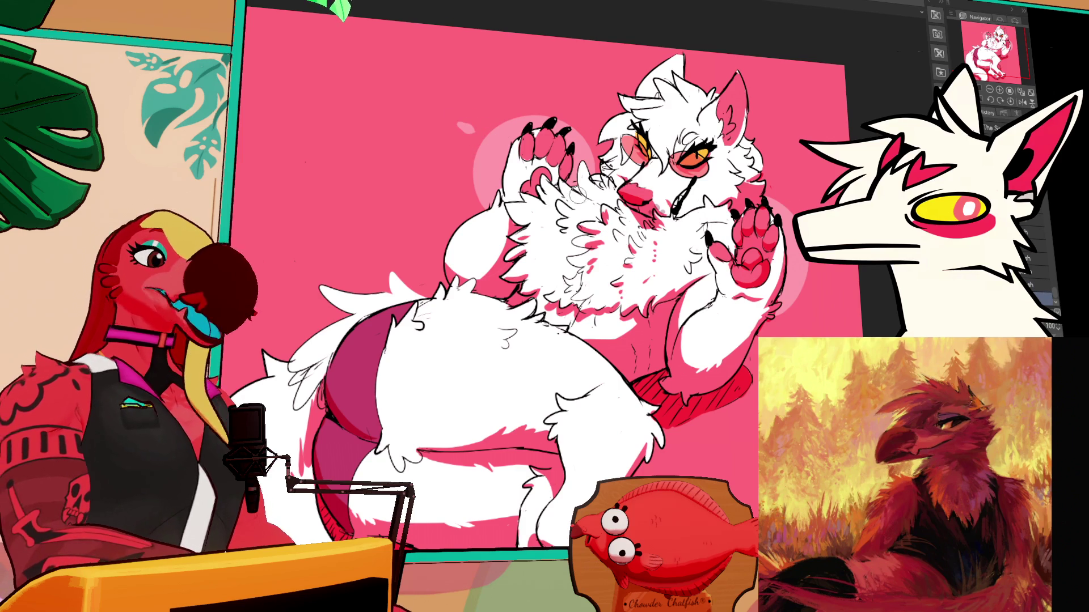
# Draw short light-pink rays above and to the right of the character's head circles
pyautogui.moveTo(503, 114)
pyautogui.mouseDown()
pyautogui.moveTo(499, 95)
pyautogui.moveTo(548, 79)
pyautogui.mouseUp()
pyautogui.moveTo(581, 116); pyautogui.dragTo(590, 100)
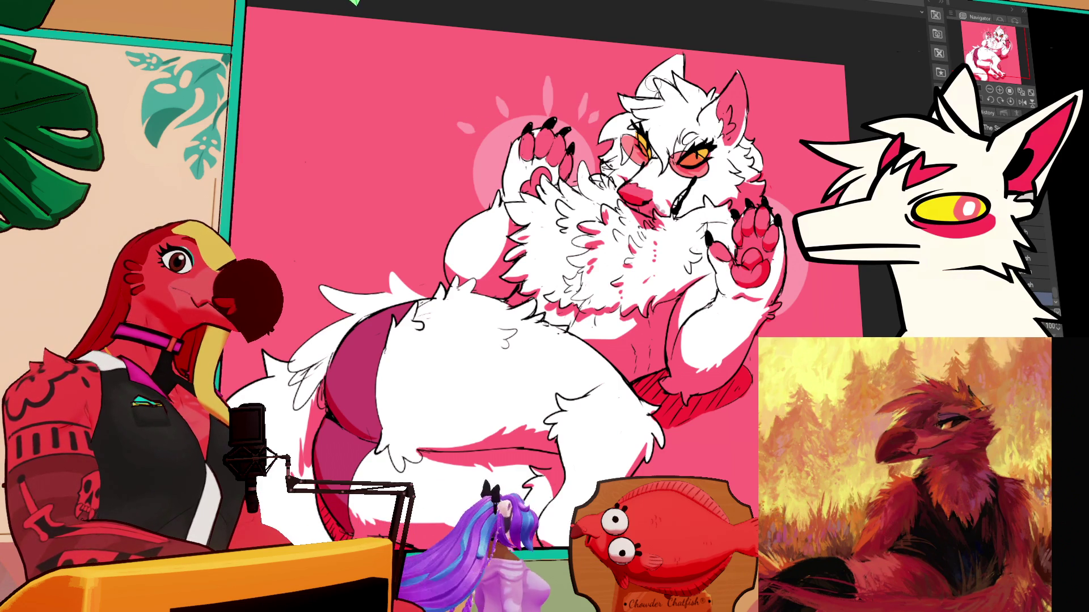
pyautogui.moveTo(794, 200); pyautogui.dragTo(807, 185)
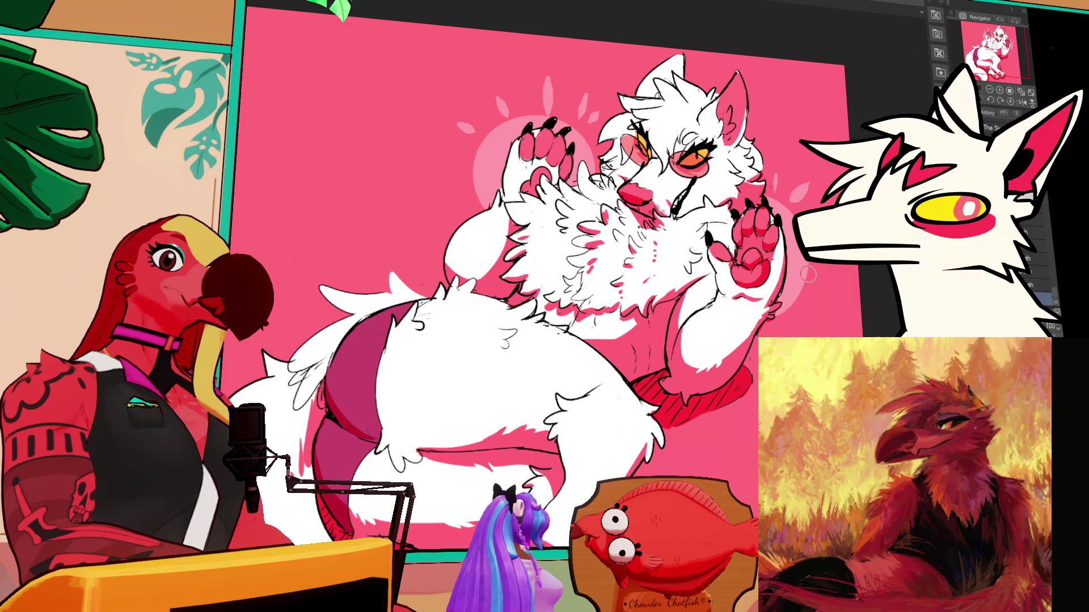
pyautogui.moveTo(811, 320); pyautogui.dragTo(908, 357)
pyautogui.moveTo(624, 284)
pyautogui.mouseDown()
pyautogui.moveTo(608, 270)
pyautogui.moveTo(596, 212)
pyautogui.mouseUp()
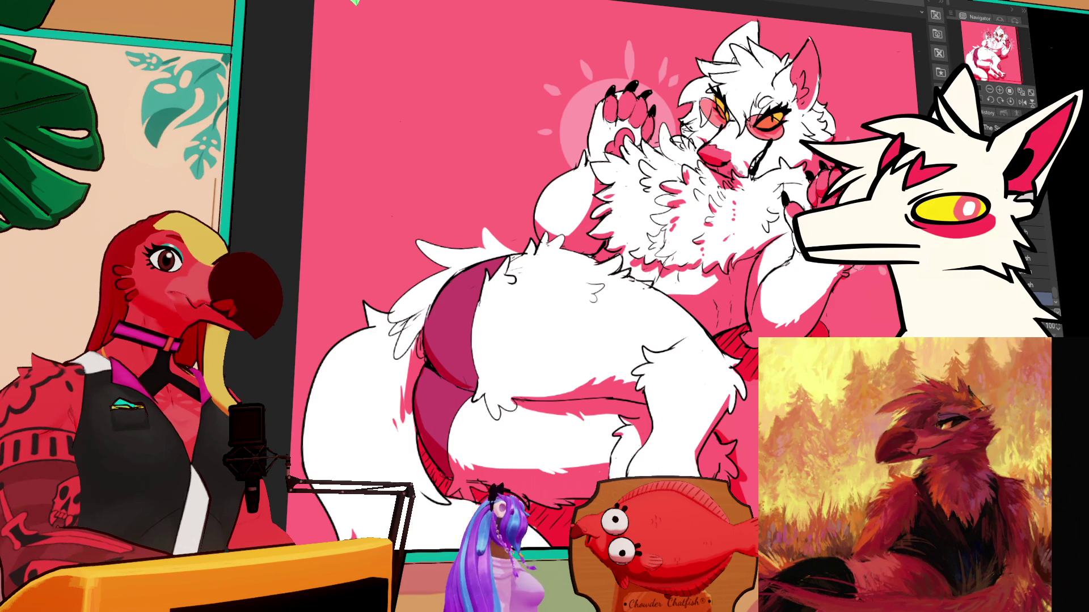
# Auto-select the background excluding the figure, then redraw the pale-pink curved horizon higher
pyautogui.moveTo(465, 207); pyautogui.dragTo(466, 242)
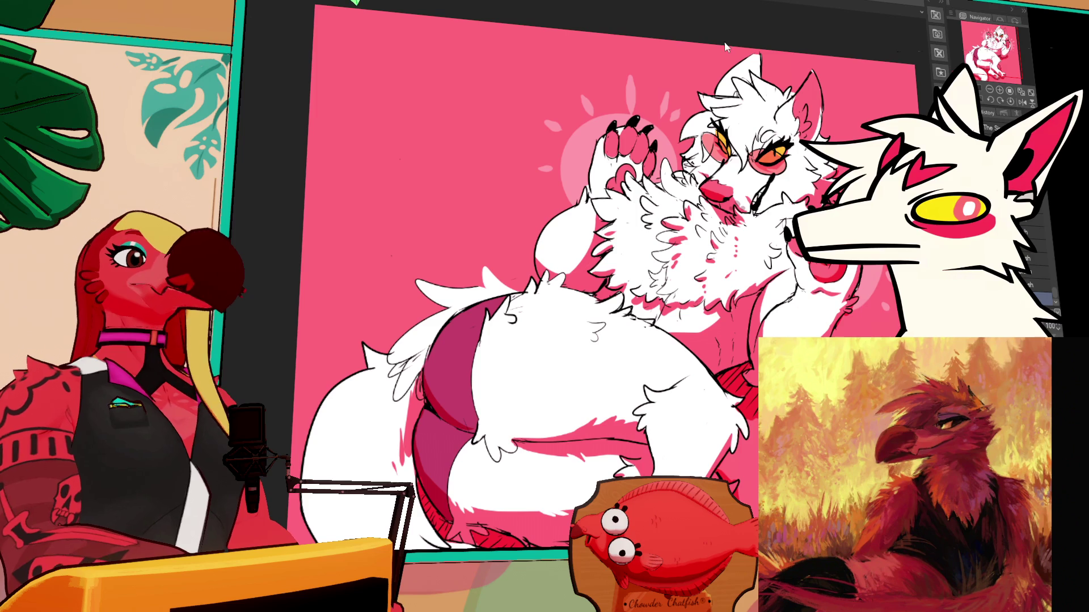
pyautogui.moveTo(818, 184); pyautogui.dragTo(812, 150)
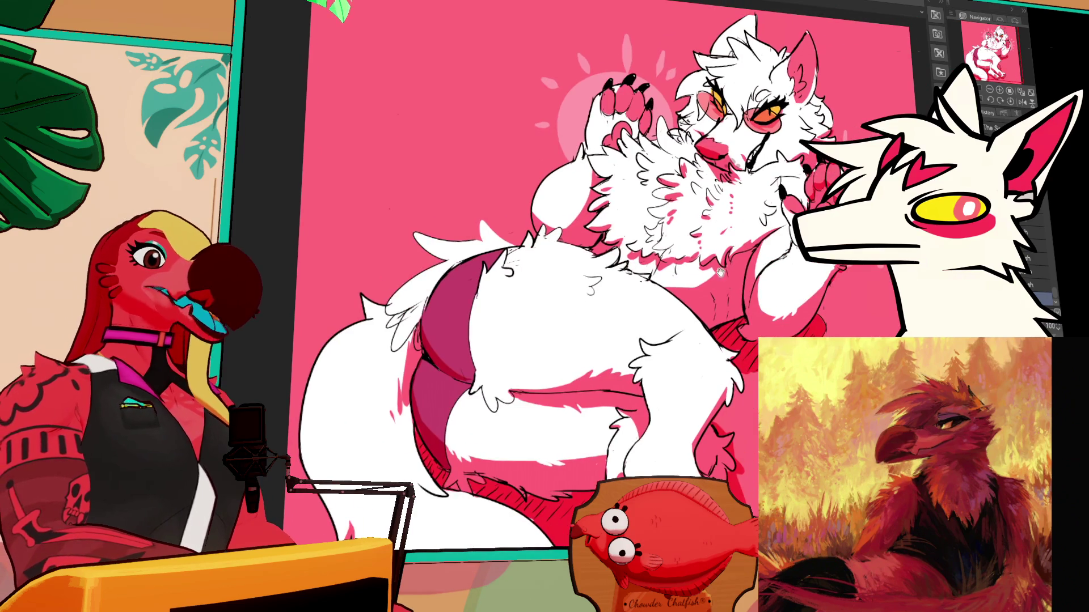
pyautogui.moveTo(721, 244); pyautogui.dragTo(703, 278)
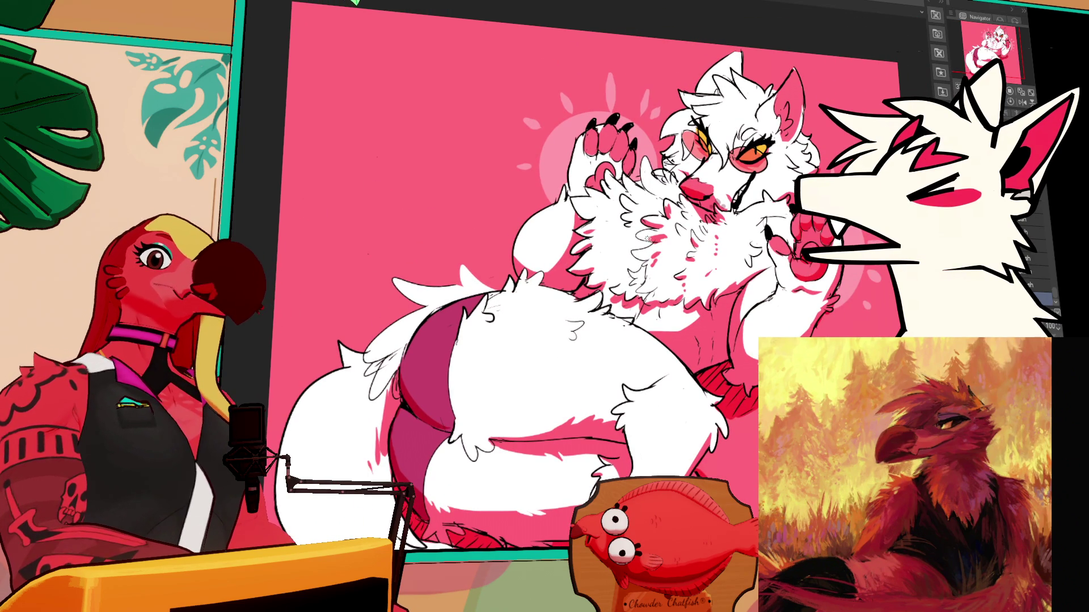
pyautogui.moveTo(624, 254); pyautogui.dragTo(614, 279)
pyautogui.hotkey('ctrl', 'z')
pyautogui.moveTo(273, 228)
pyautogui.mouseDown()
pyautogui.moveTo(497, 181)
pyautogui.moveTo(486, 225)
pyautogui.mouseUp()
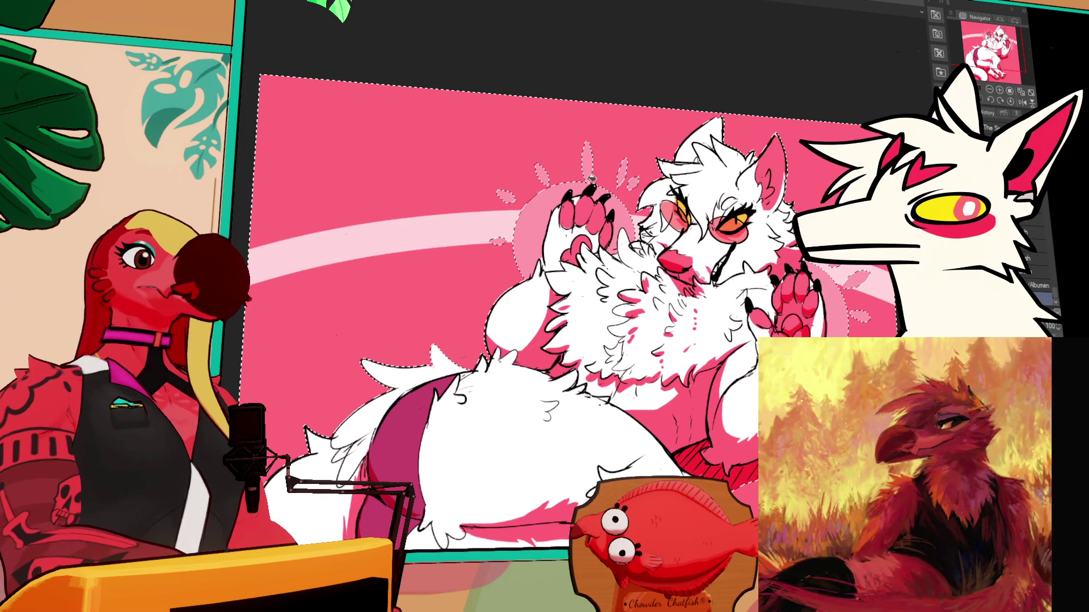
# Fill the area above the curved horizon light pink, leaving deeper pink below
pyautogui.click(641, 136)
pyautogui.moveTo(622, 260); pyautogui.dragTo(631, 256)
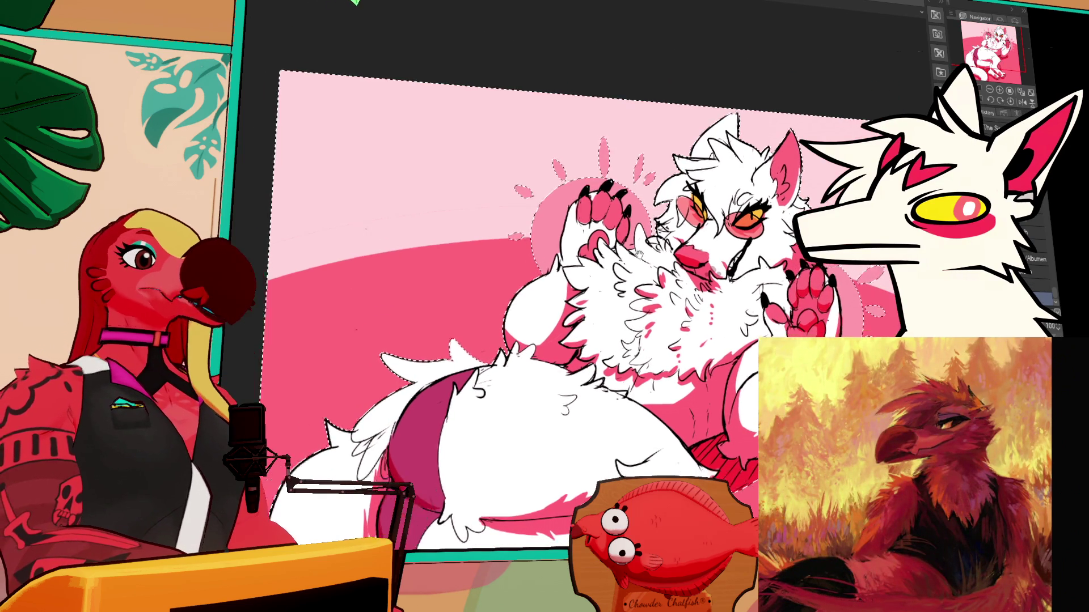
pyautogui.moveTo(645, 348)
pyautogui.mouseDown()
pyautogui.moveTo(735, 297)
pyautogui.moveTo(652, 209)
pyautogui.moveTo(624, 199)
pyautogui.mouseUp()
pyautogui.scroll(1, 801, 267)
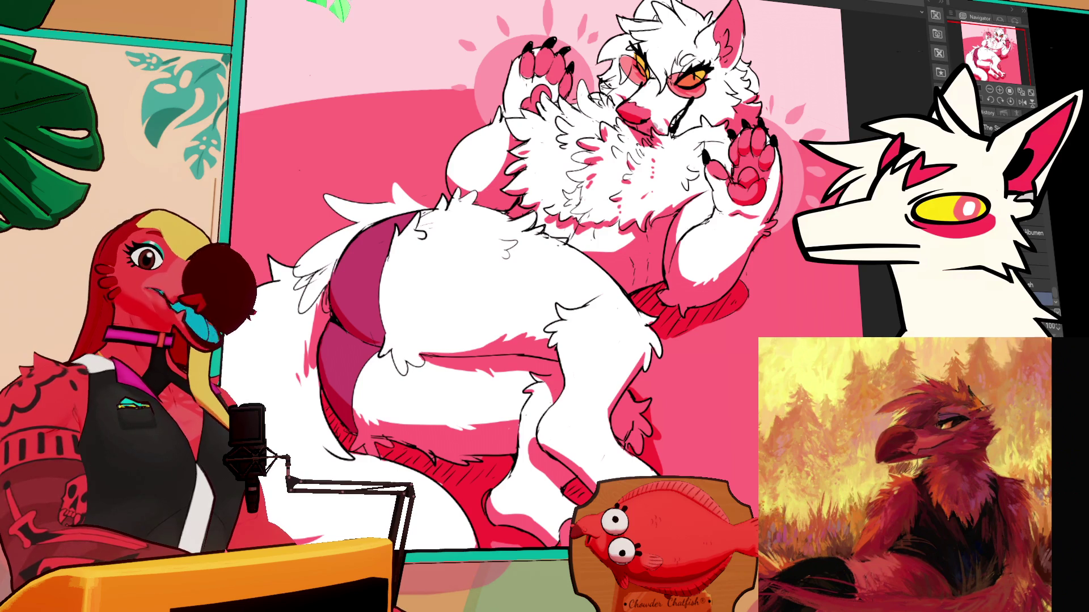
pyautogui.scroll(1, 544, 278)
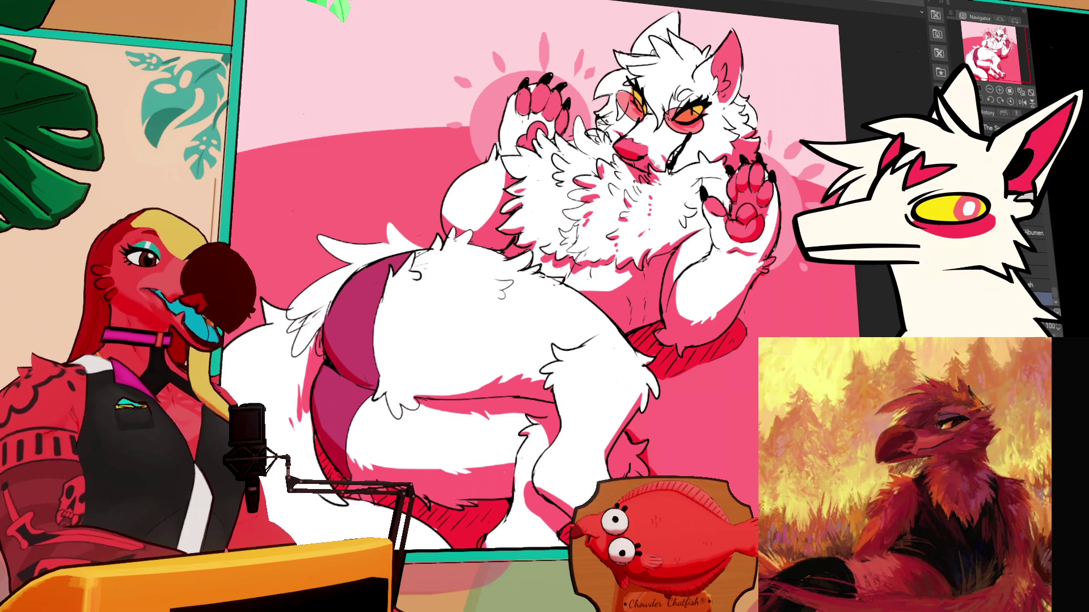
pyautogui.scroll(2, 539, 278)
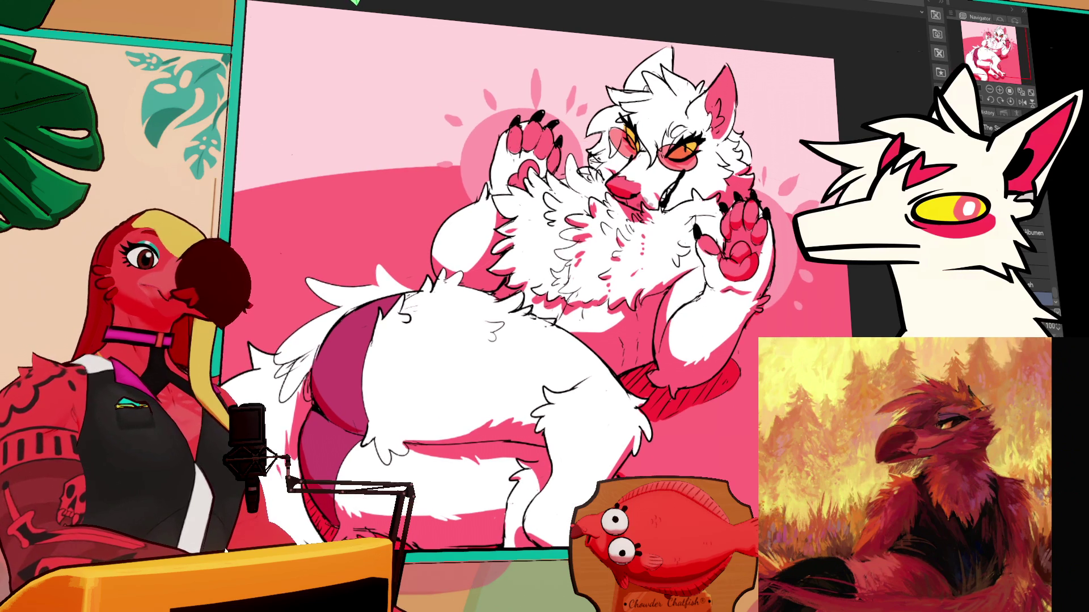
pyautogui.moveTo(539, 278)
pyautogui.mouseDown()
pyautogui.moveTo(555, 287)
pyautogui.moveTo(528, 315)
pyautogui.mouseUp()
pyautogui.scroll(-3, 545, 278)
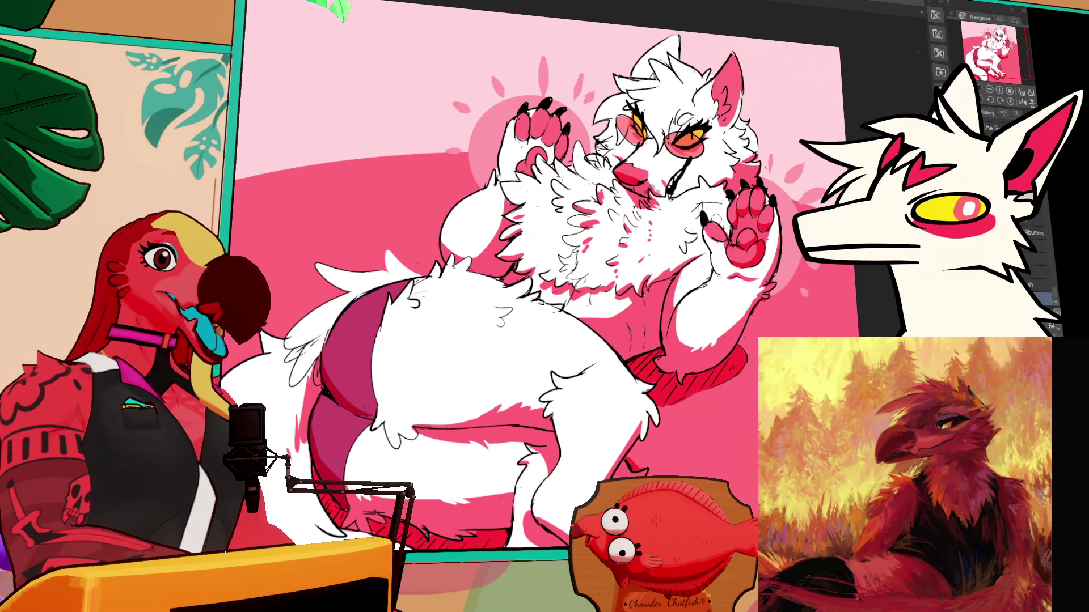
pyautogui.moveTo(721, 171); pyautogui.dragTo(744, 277)
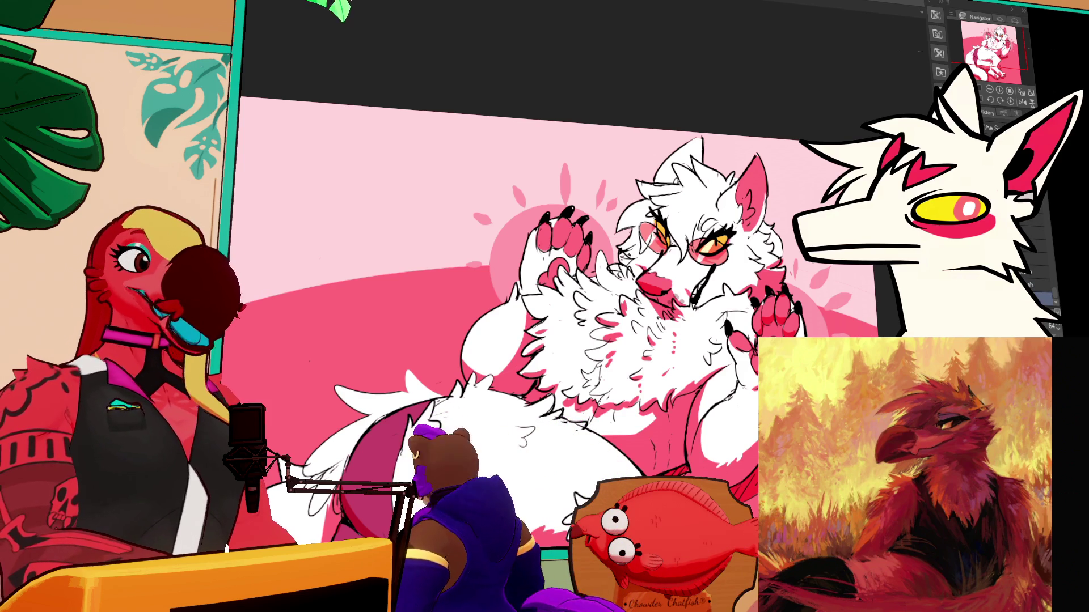
pyautogui.scroll(-2, 559, 340)
pyautogui.scroll(-3, 788, 241)
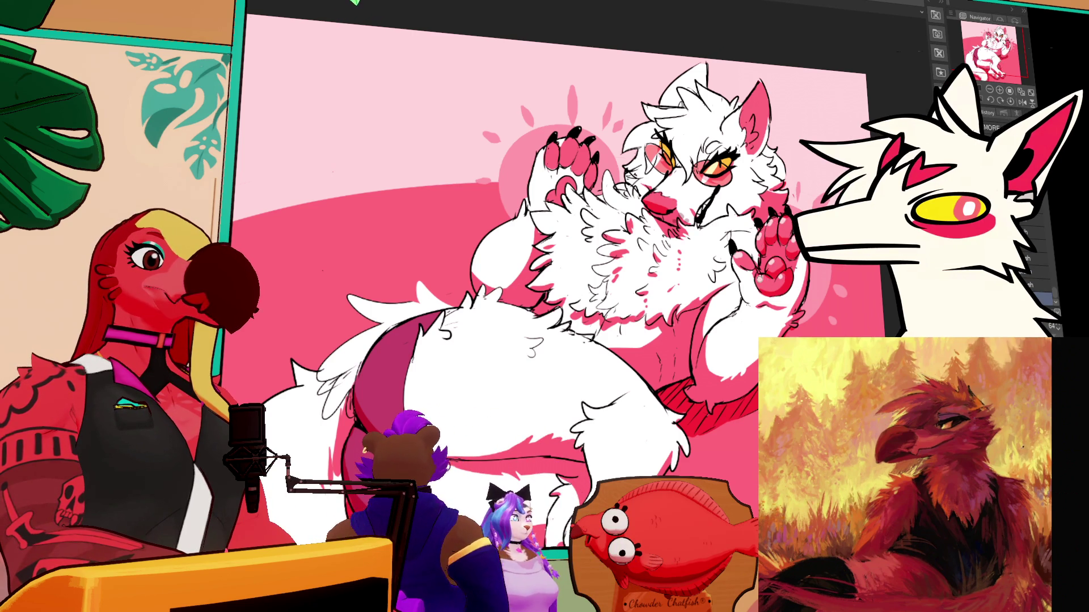
pyautogui.hotkey('ctrl', '-')
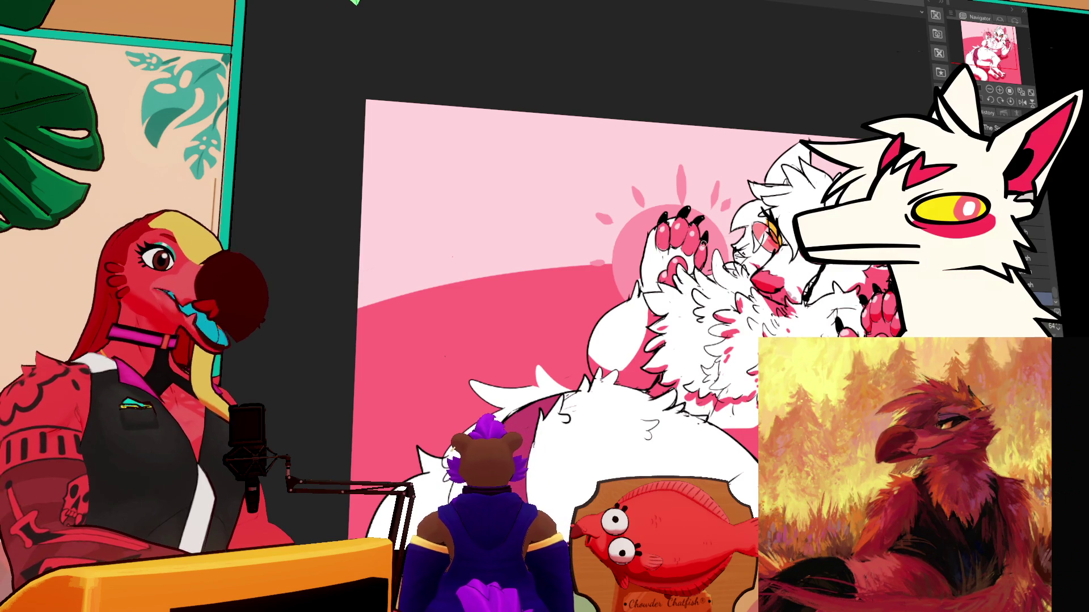
pyautogui.hotkey('ctrl', '+')
pyautogui.hotkey('ctrl', '+')
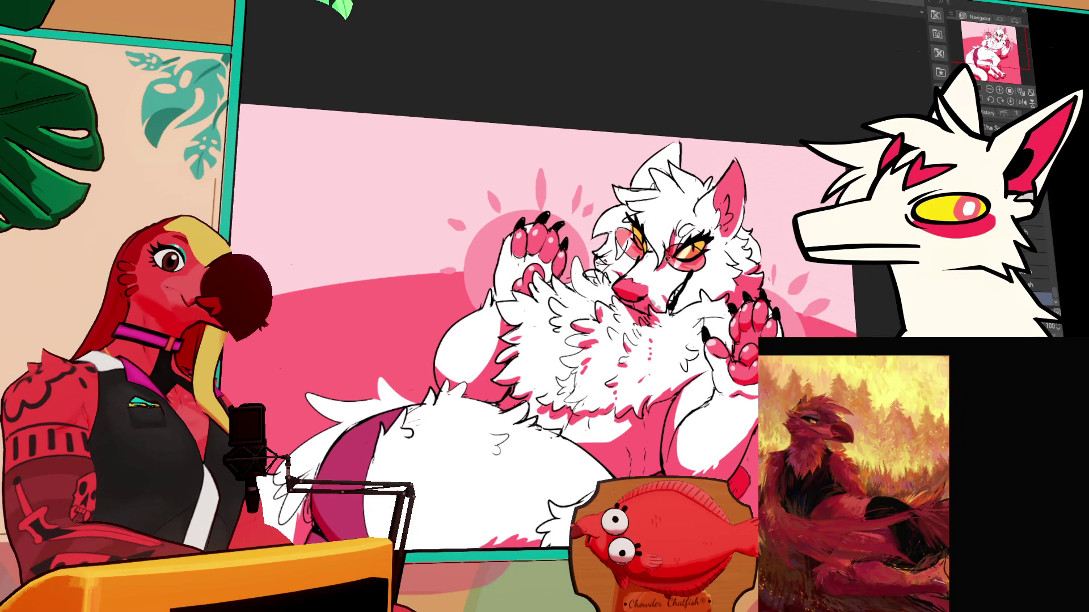
# Undo the last stroke and add a short stroke on the character's head
pyautogui.hotkey('ctrl', 'z')
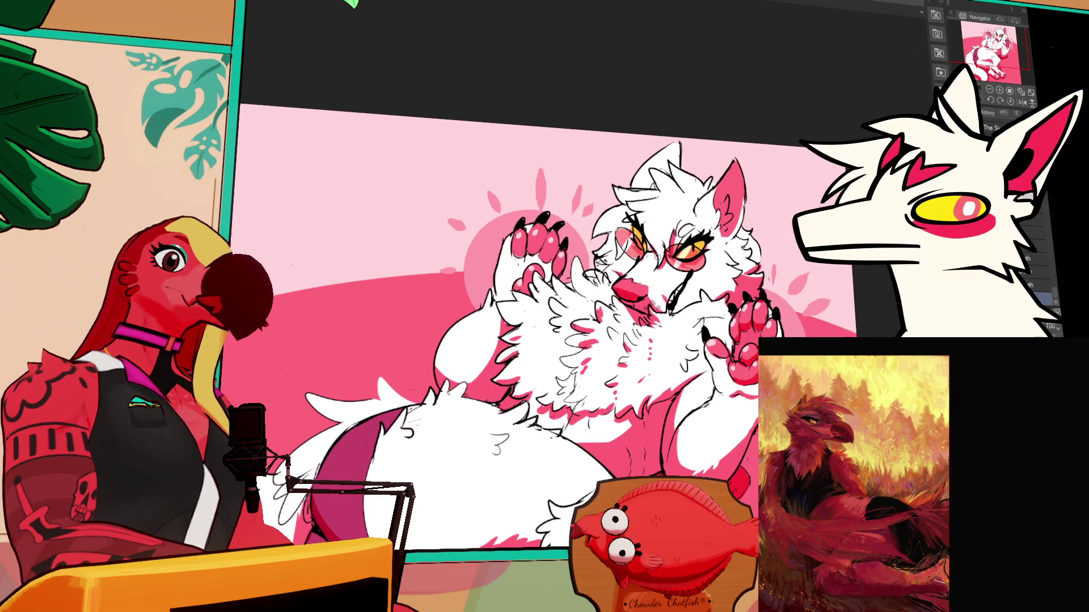
pyautogui.hotkey('ctrl', 'z')
pyautogui.hotkey('ctrl', 'y')
pyautogui.hotkey('ctrl', 'y')
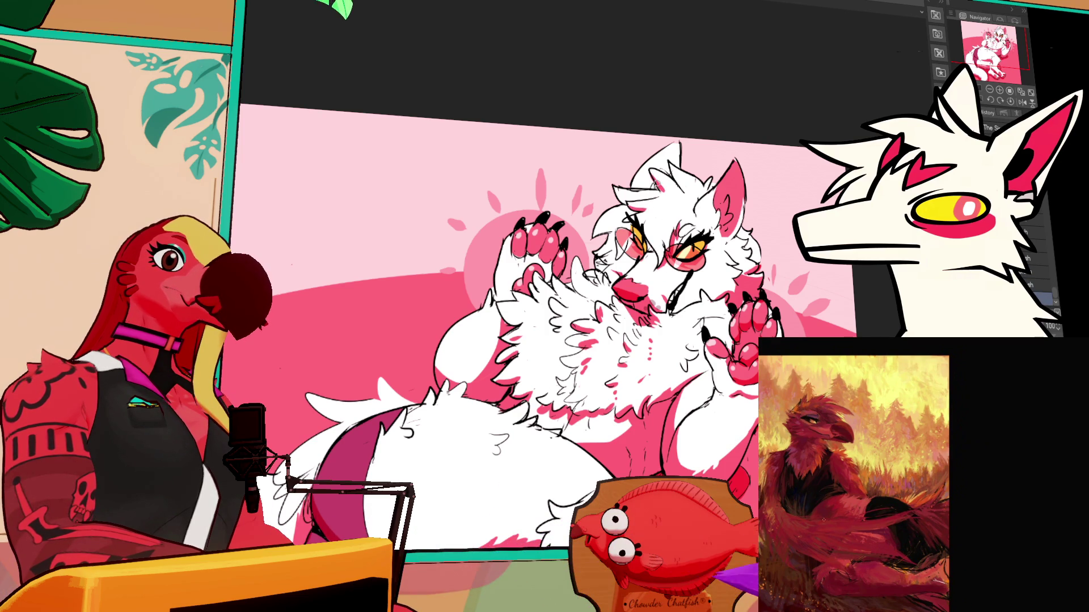
pyautogui.moveTo(646, 170); pyautogui.dragTo(668, 197)
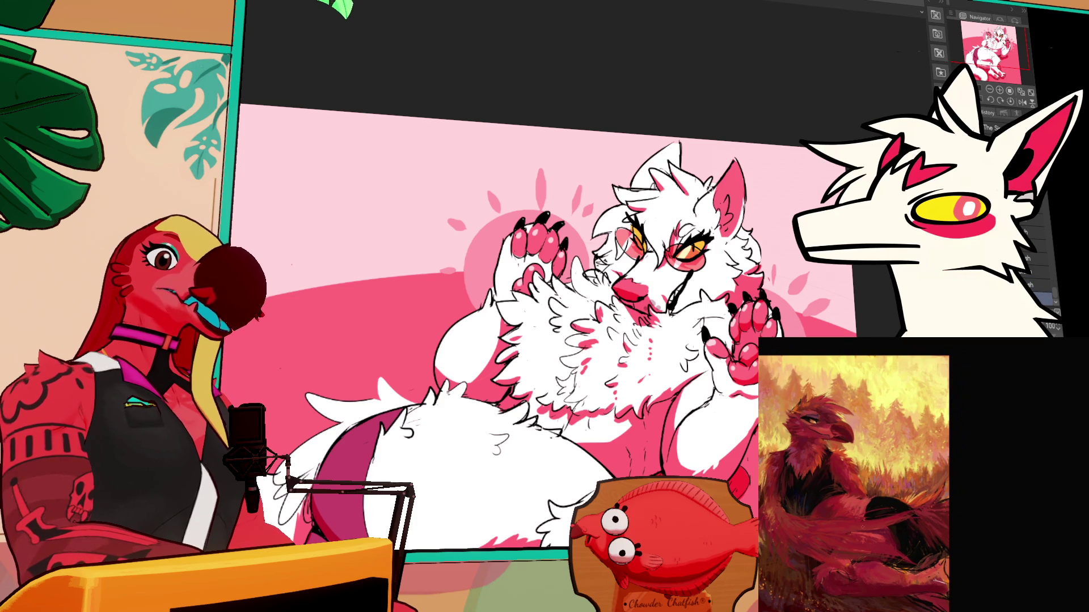
pyautogui.scroll(-5, 545, 317)
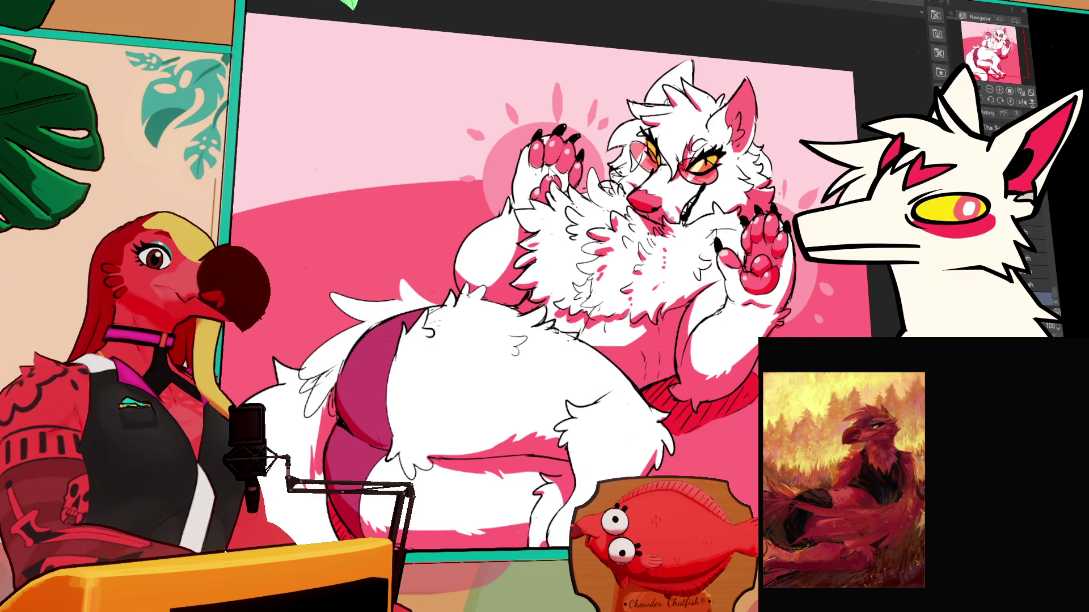
# Switch to the purple character sheet document and pan to view its characters
pyautogui.hotkey('ctrl', '0')
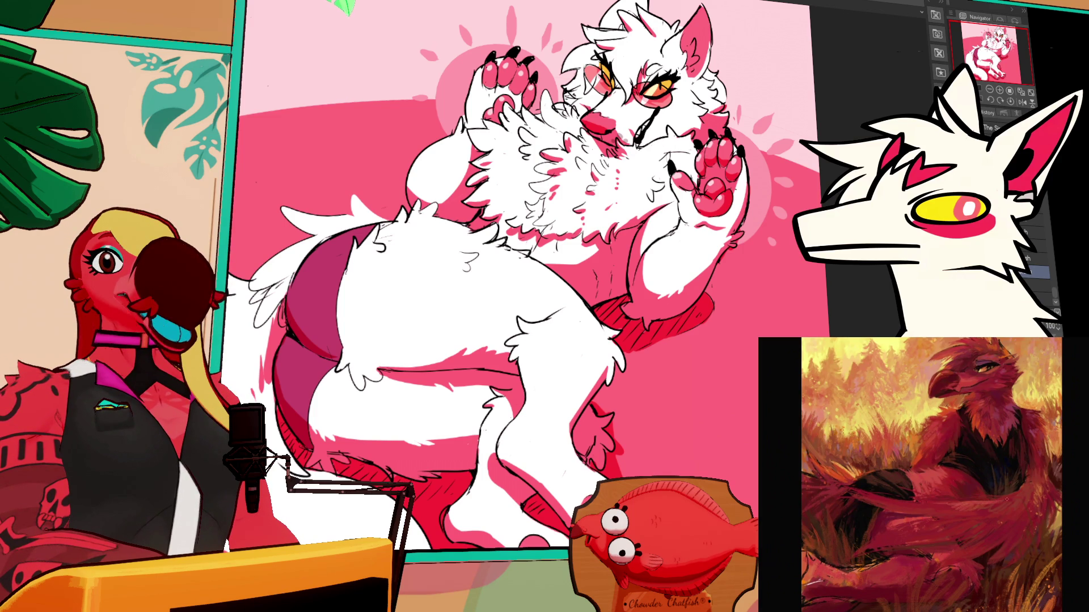
pyautogui.hotkey('ctrl', 'Tab')
pyautogui.moveTo(361, 40)
pyautogui.mouseDown()
pyautogui.moveTo(736, 62)
pyautogui.moveTo(835, 289)
pyautogui.moveTo(900, 308)
pyautogui.mouseUp()
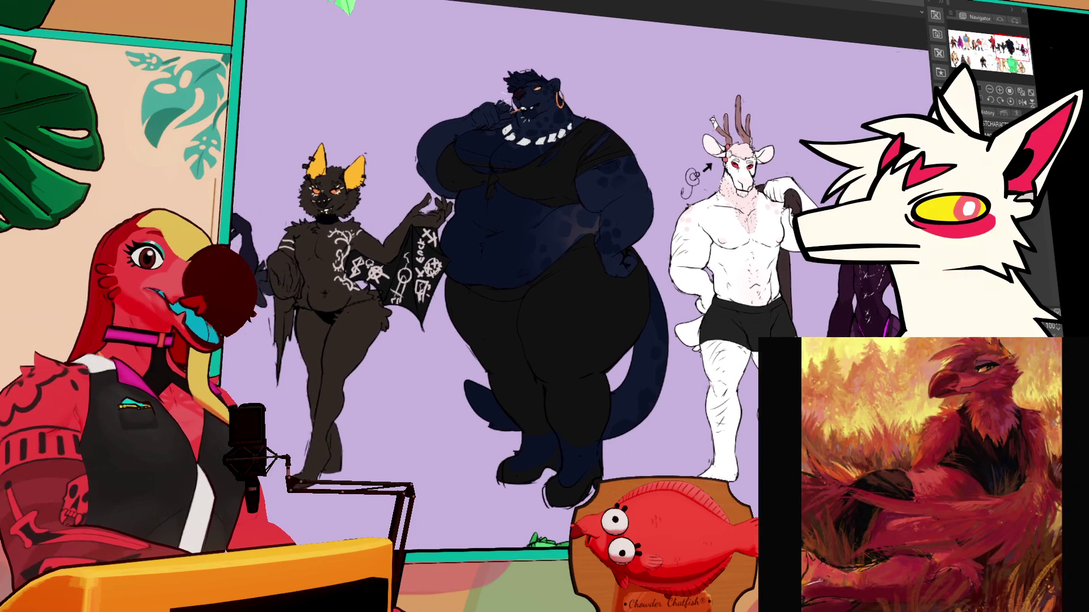
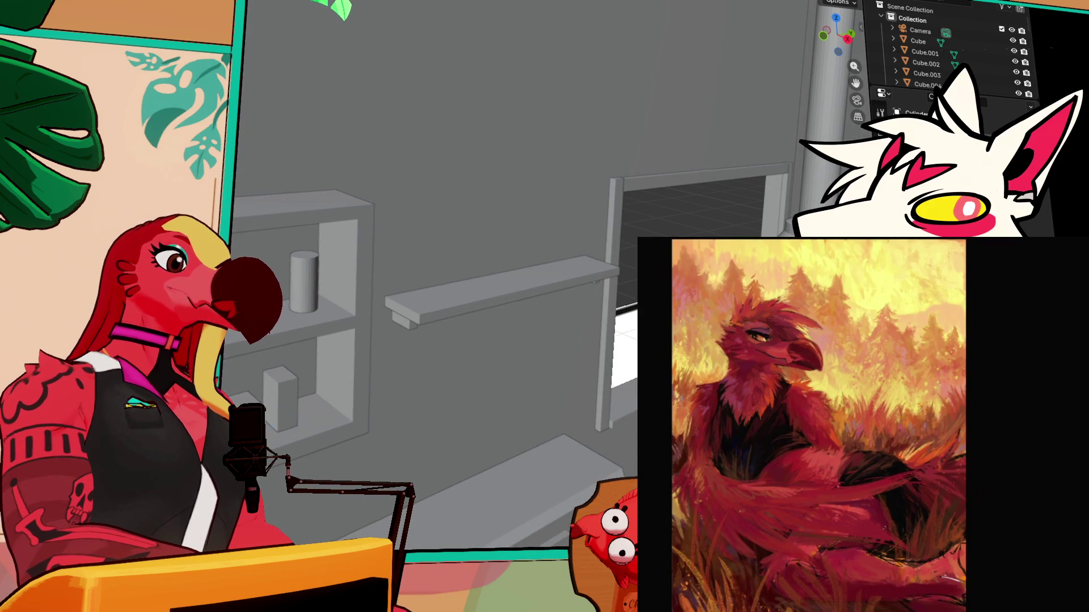
# Move the small box along Y and up onto the upper wall shelf
pyautogui.click(305, 282)
pyautogui.click(281, 397)
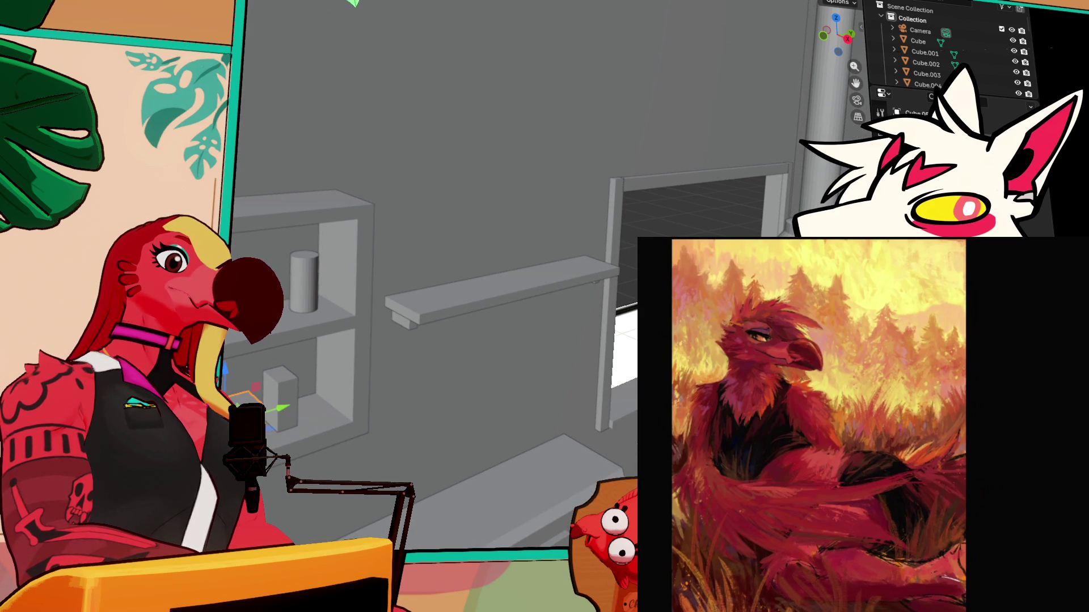
pyautogui.press('g')
pyautogui.press('y')
pyautogui.click(423, 328)
pyautogui.press('g')
pyautogui.press('z')
pyautogui.click(448, 236)
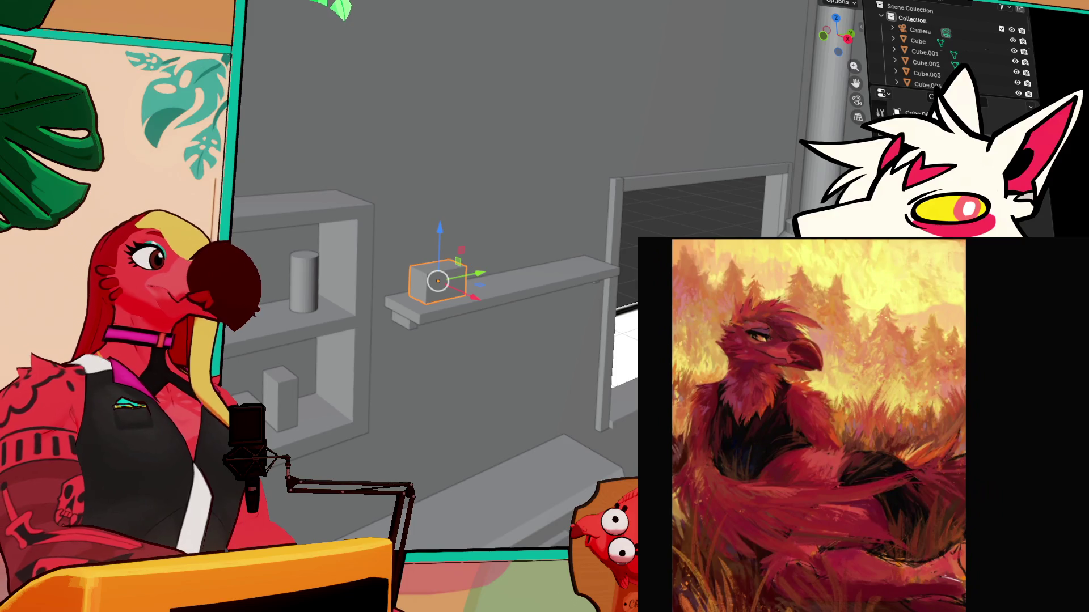
# Rotate the box around Z to face the camera and slide it right along the shelf
pyautogui.hotkey('shift', 'space')
pyautogui.press('r')
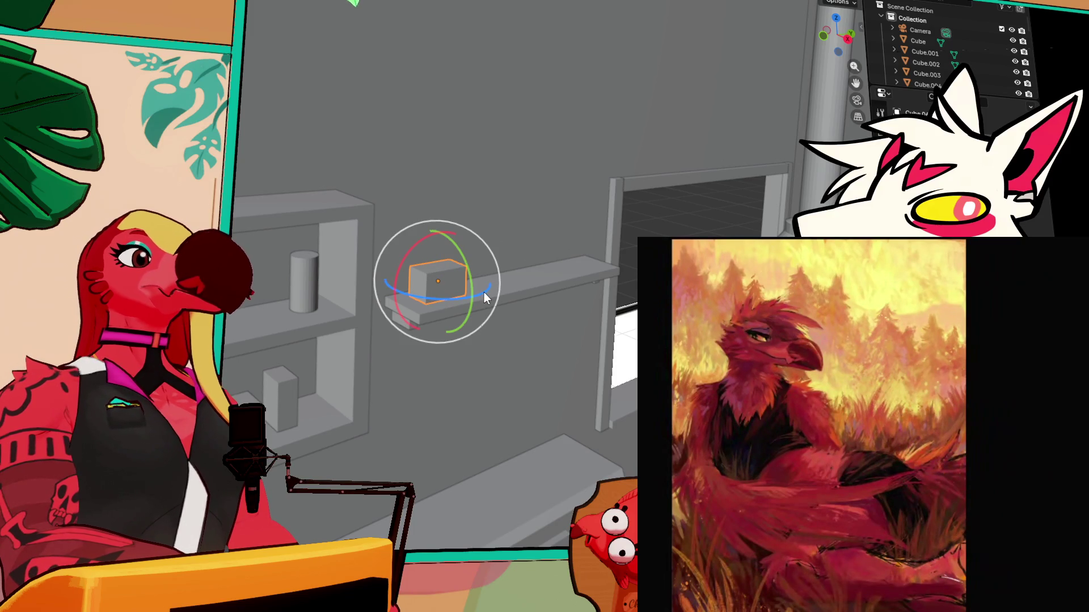
pyautogui.press('r')
pyautogui.press('z')
pyautogui.click(431, 319)
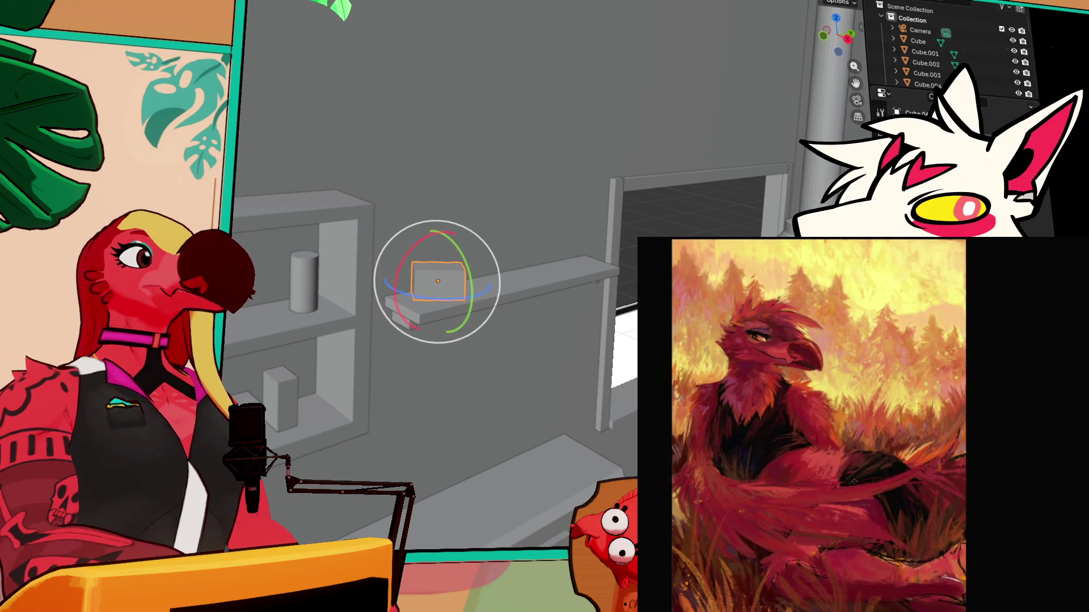
pyautogui.hotkey('shift', 'space')
pyautogui.press('g')
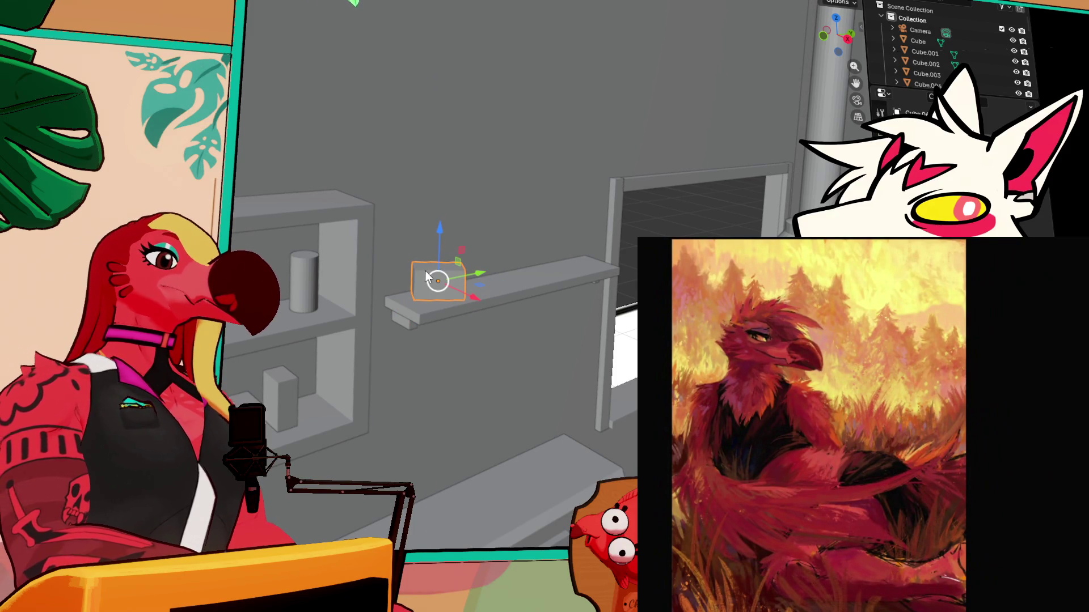
pyautogui.moveTo(481, 276); pyautogui.dragTo(553, 263)
# Scale the box's height along Z and shift it along X
pyautogui.hotkey('shift', 'space')
pyautogui.press('s')
pyautogui.press('s')
pyautogui.press('z')
pyautogui.click(511, 175)
pyautogui.moveTo(554, 285); pyautogui.dragTo(510, 276)
pyautogui.scroll(-5, 389, 321)
pyautogui.scroll(-5, 417, 329)
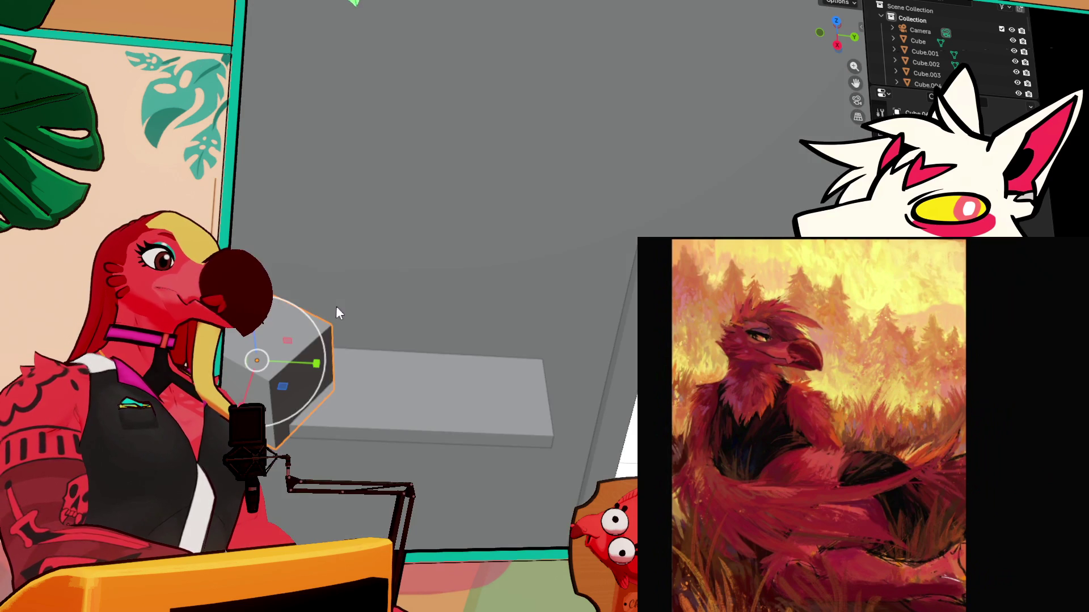
pyautogui.scroll(3, 367, 267)
# Lift the box off the ledge, turn it around Z and slide it further right
pyautogui.hotkey('shift', 'space')
pyautogui.press('g')
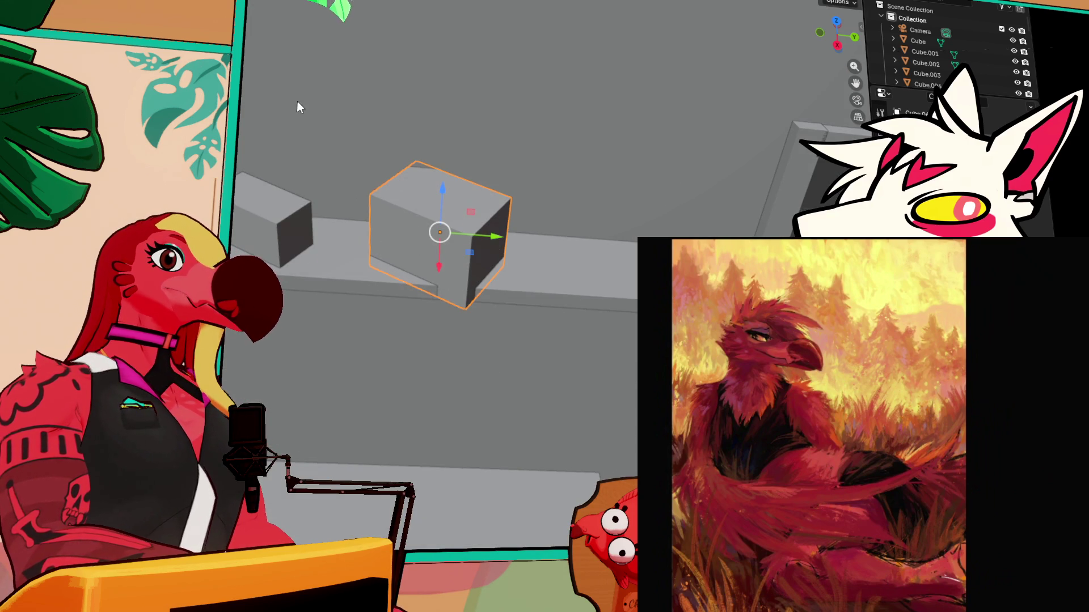
pyautogui.moveTo(443, 190); pyautogui.dragTo(443, 178)
pyautogui.hotkey('shift', 'space')
pyautogui.press('r')
pyautogui.moveTo(468, 250); pyautogui.dragTo(411, 247)
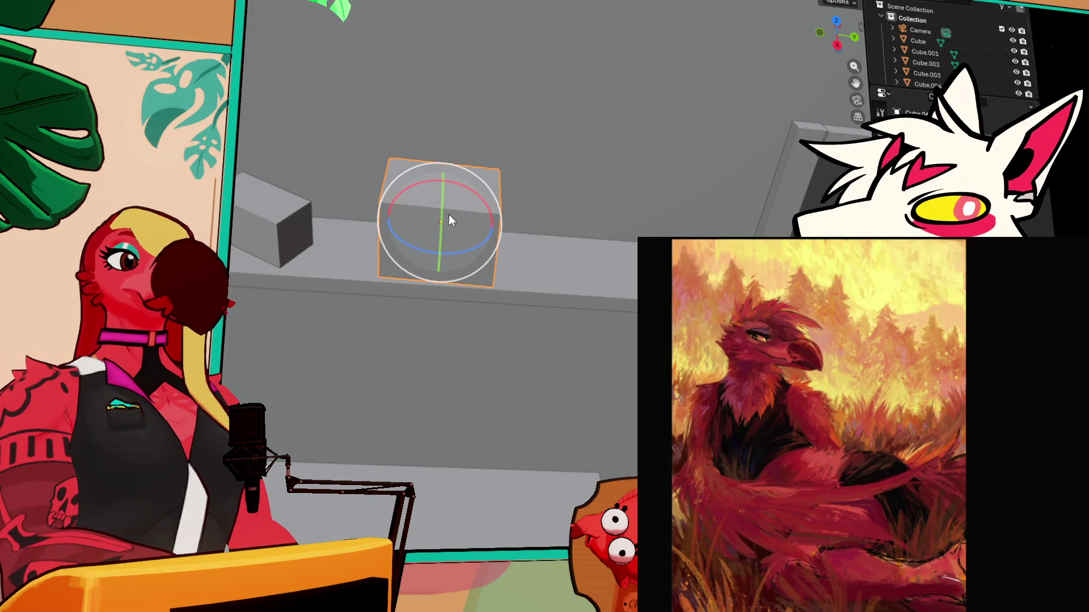
pyautogui.hotkey('shift', 'space')
pyautogui.press('g')
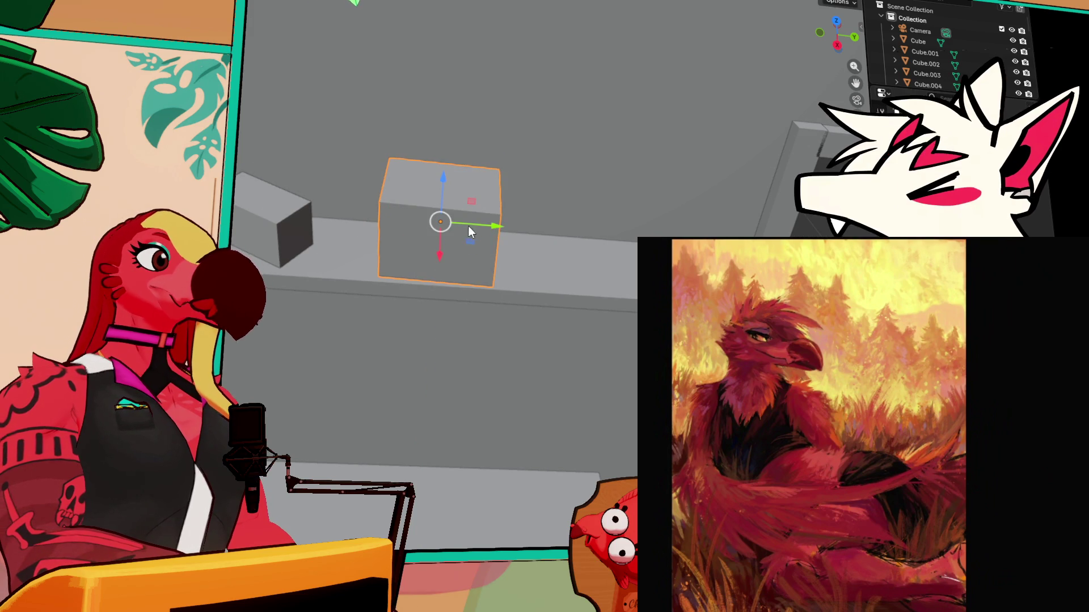
pyautogui.moveTo(491, 227); pyautogui.dragTo(692, 234)
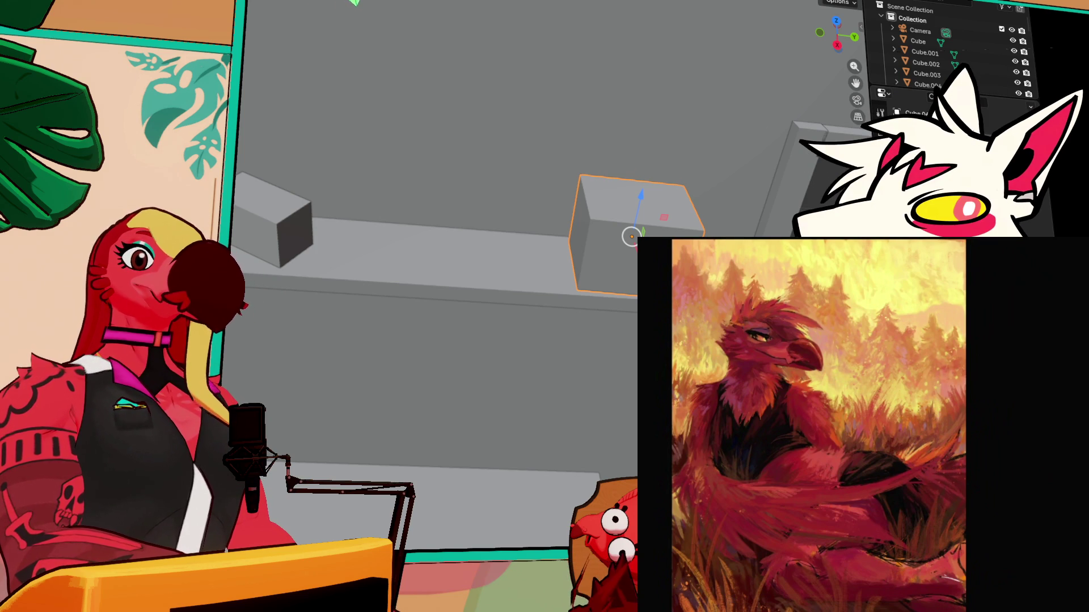
pyautogui.click(513, 97)
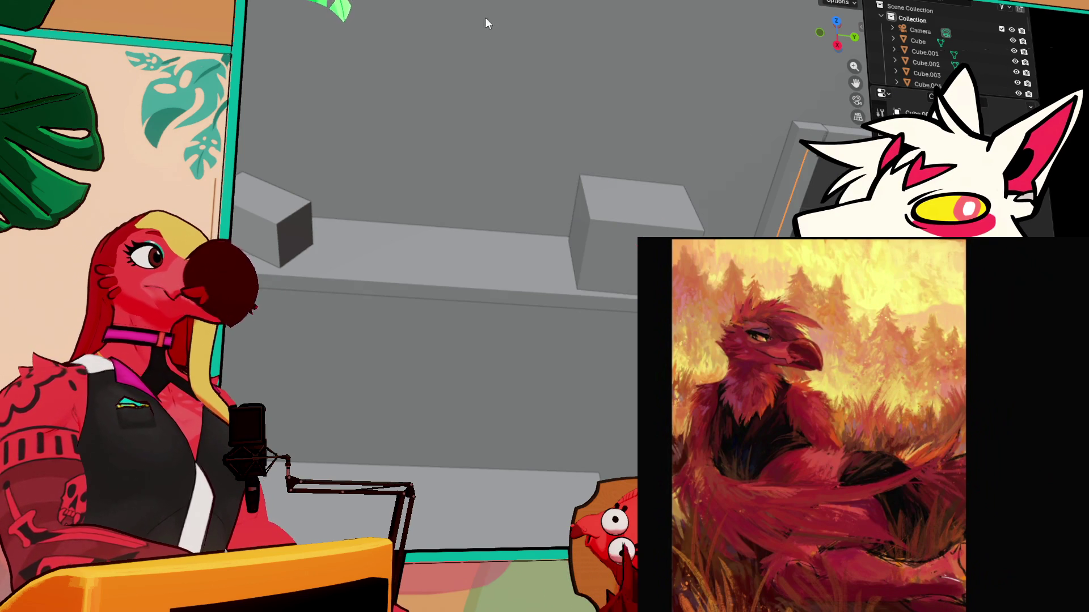
# Raise the small shelf cylinder along the Z axis
pyautogui.scroll(5, 322, 170)
pyautogui.scroll(-5, 322, 171)
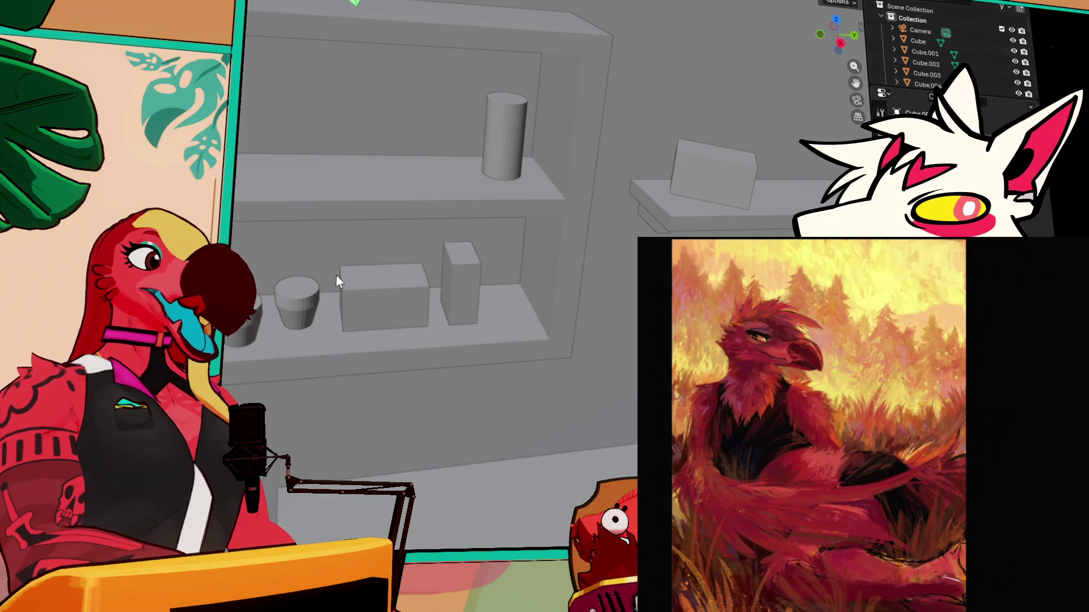
pyautogui.click(362, 302)
pyautogui.click(308, 304)
pyautogui.press('g')
pyautogui.press('y')
pyautogui.press('z')
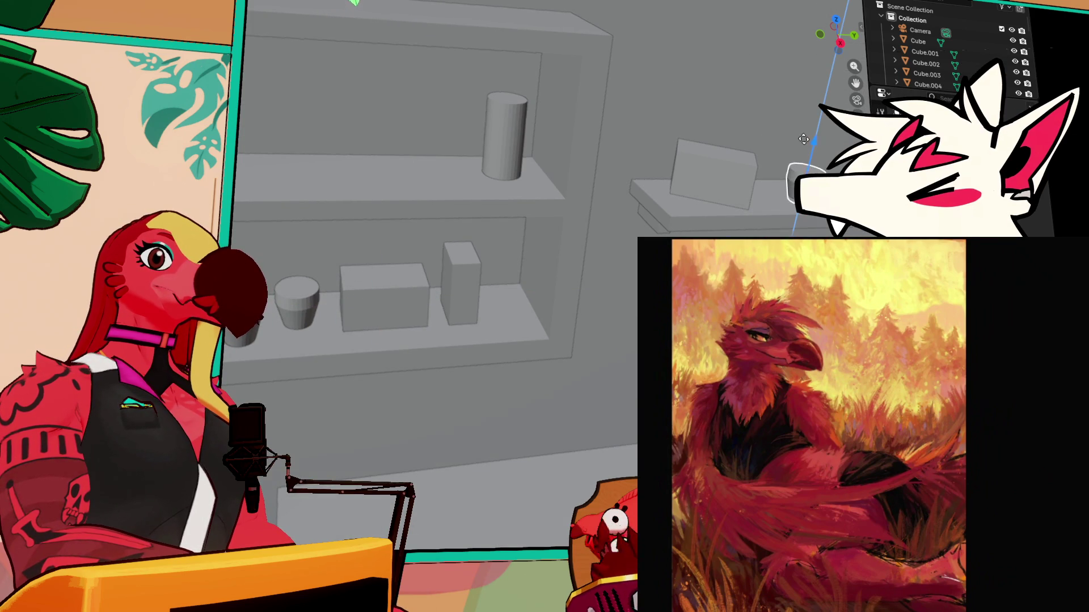
pyautogui.click(804, 134)
pyautogui.scroll(5, 536, 214)
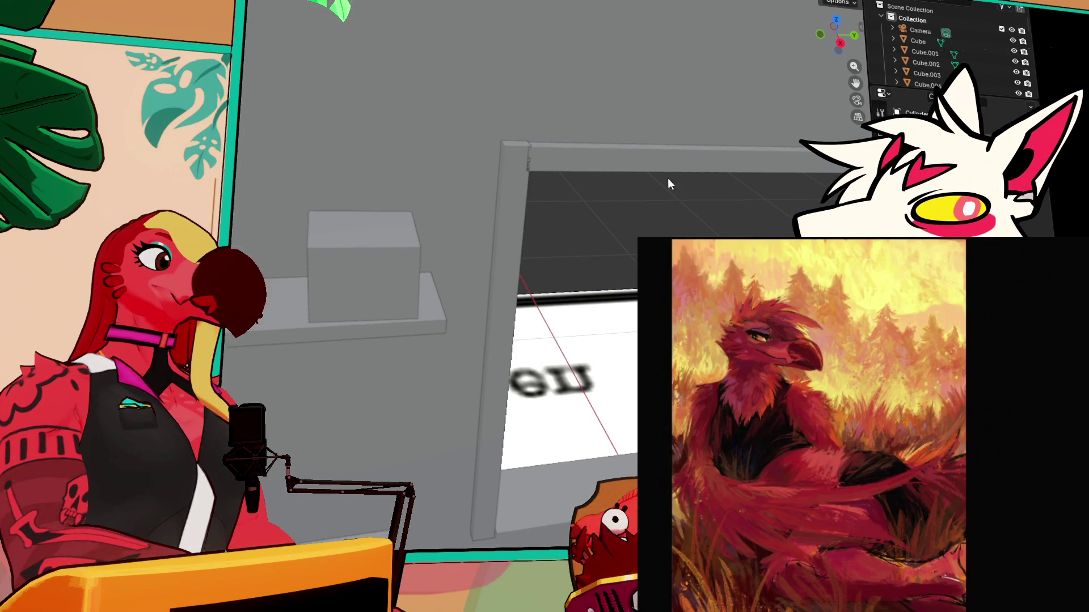
pyautogui.moveTo(516, 209)
pyautogui.mouseDown()
pyautogui.moveTo(560, 235)
pyautogui.moveTo(478, 229)
pyautogui.moveTo(499, 223)
pyautogui.moveTo(469, 238)
pyautogui.moveTo(530, 165)
pyautogui.moveTo(424, 148)
pyautogui.moveTo(374, 207)
pyautogui.moveTo(369, 236)
pyautogui.mouseUp()
# Move the lower-shelf box up onto the top shelf and slide it left along Y
pyautogui.click(437, 376)
pyautogui.press('g')
pyautogui.press('z')
pyautogui.click(482, 139)
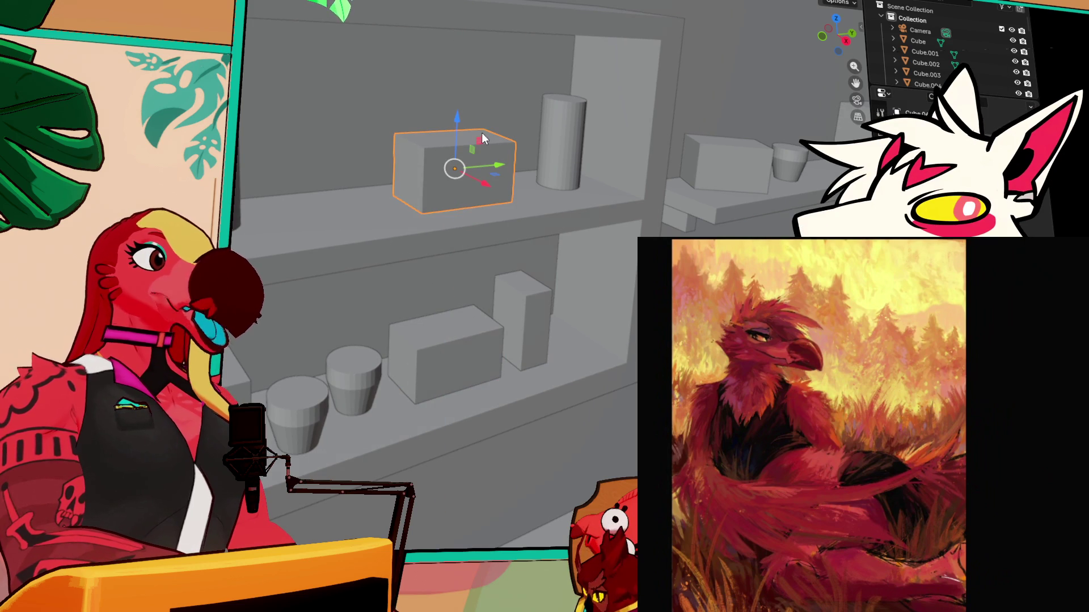
pyautogui.press('g')
pyautogui.press('y')
pyautogui.click(473, 175)
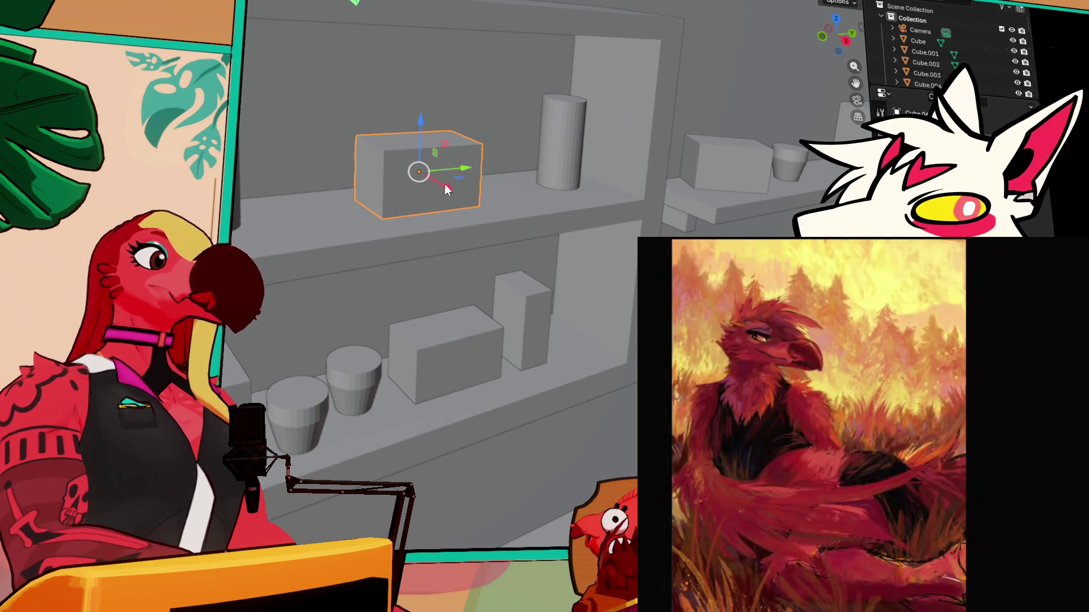
# Flatten the box by scaling its height along Z
pyautogui.hotkey('shift', 'space')
pyautogui.press('s')
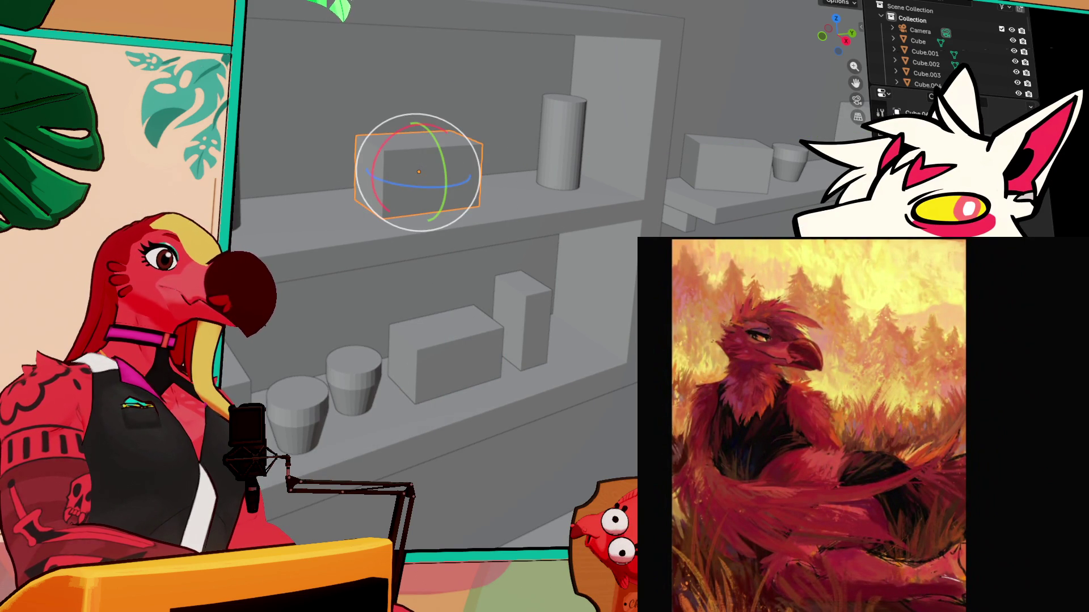
pyautogui.press('s')
pyautogui.press('z')
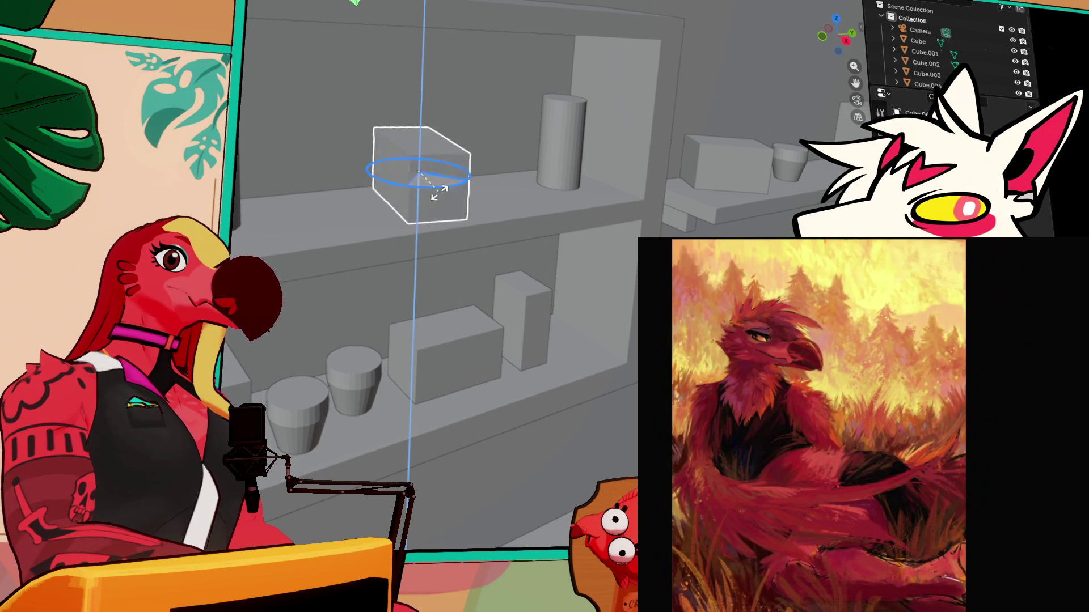
pyautogui.click(448, 204)
pyautogui.hotkey('shift', 'space')
pyautogui.press('r')
pyautogui.scroll(-8, 481, 182)
pyautogui.scroll(10, 525, 185)
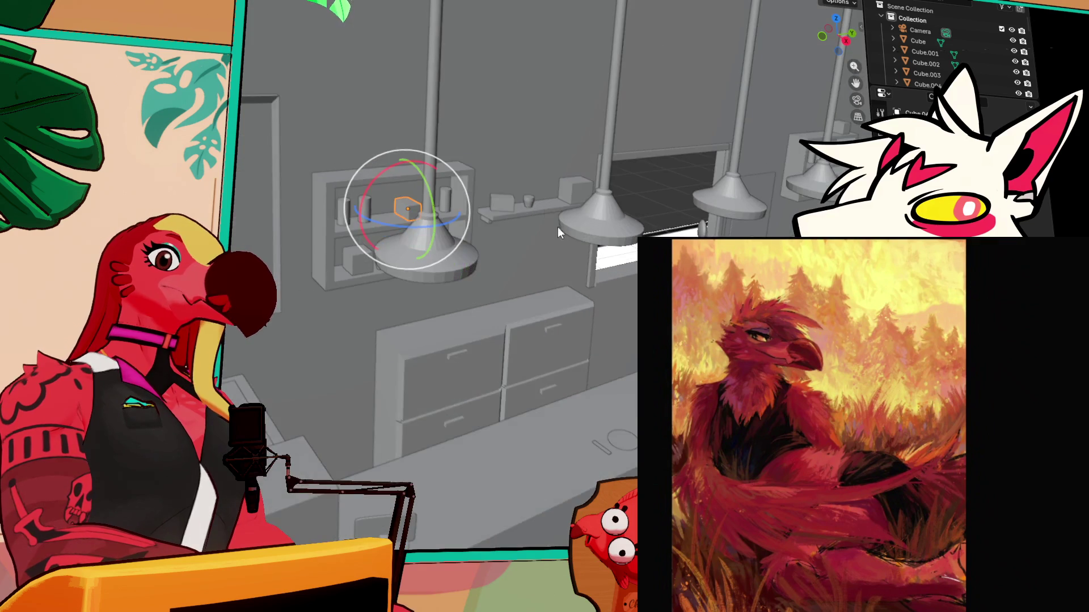
pyautogui.scroll(-3, 499, 249)
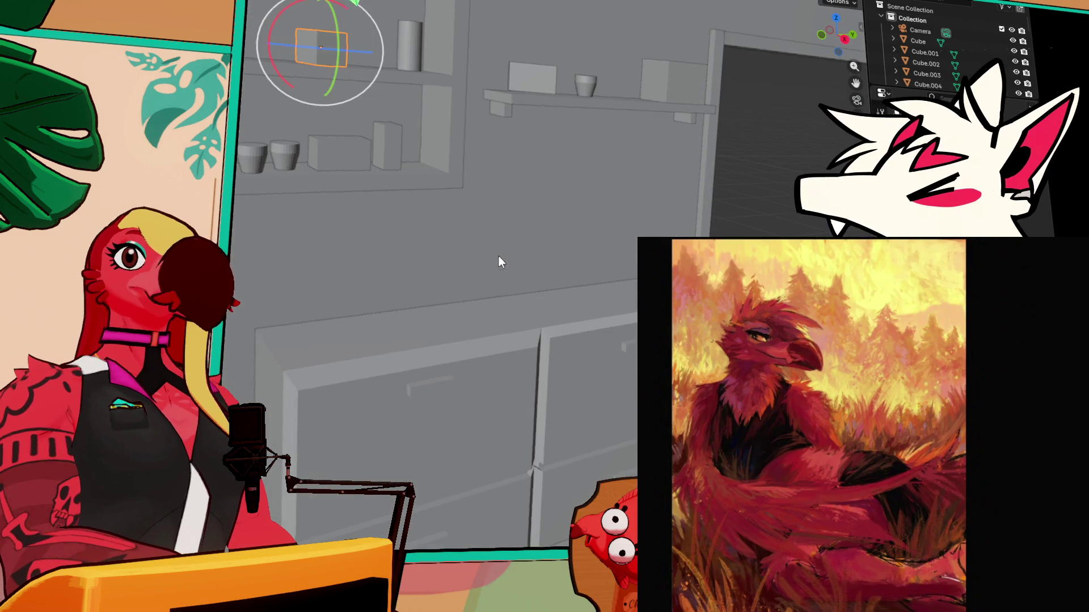
pyautogui.scroll(1, 511, 267)
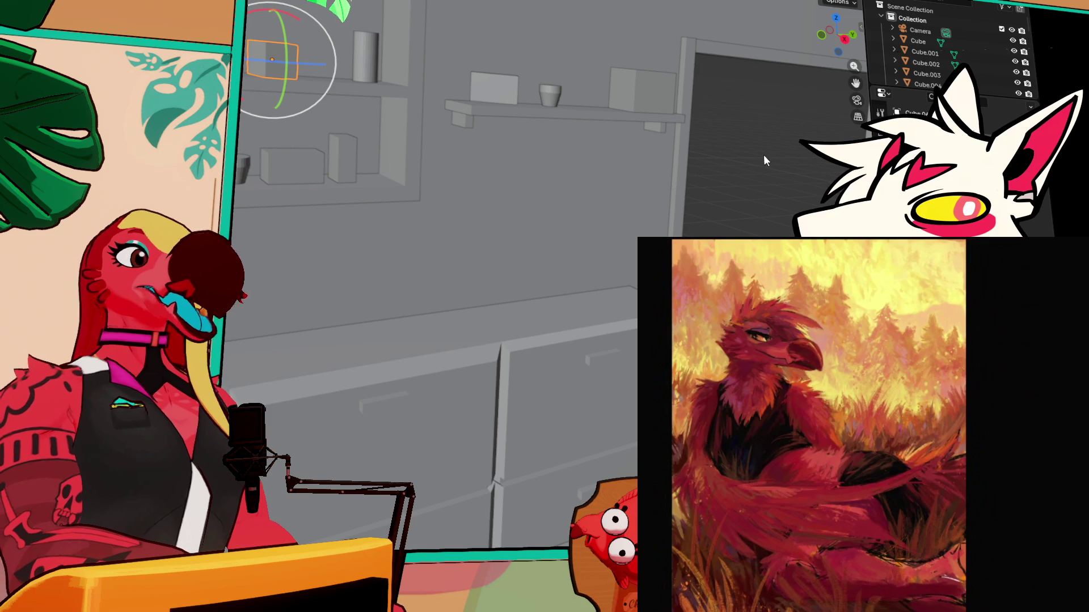
pyautogui.moveTo(761, 155); pyautogui.dragTo(741, 169)
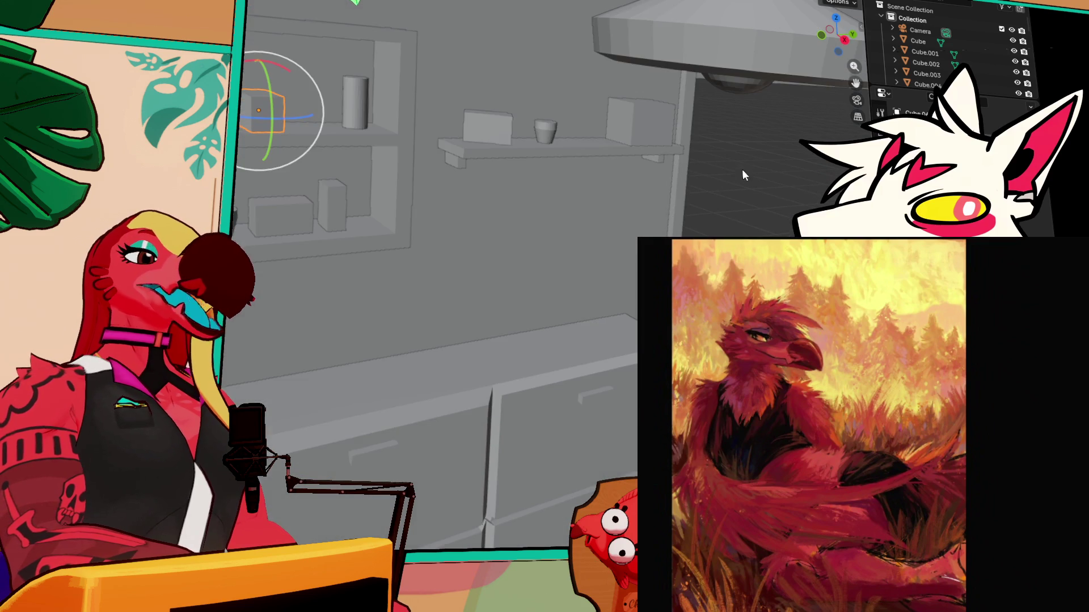
pyautogui.moveTo(493, 163); pyautogui.dragTo(475, 117)
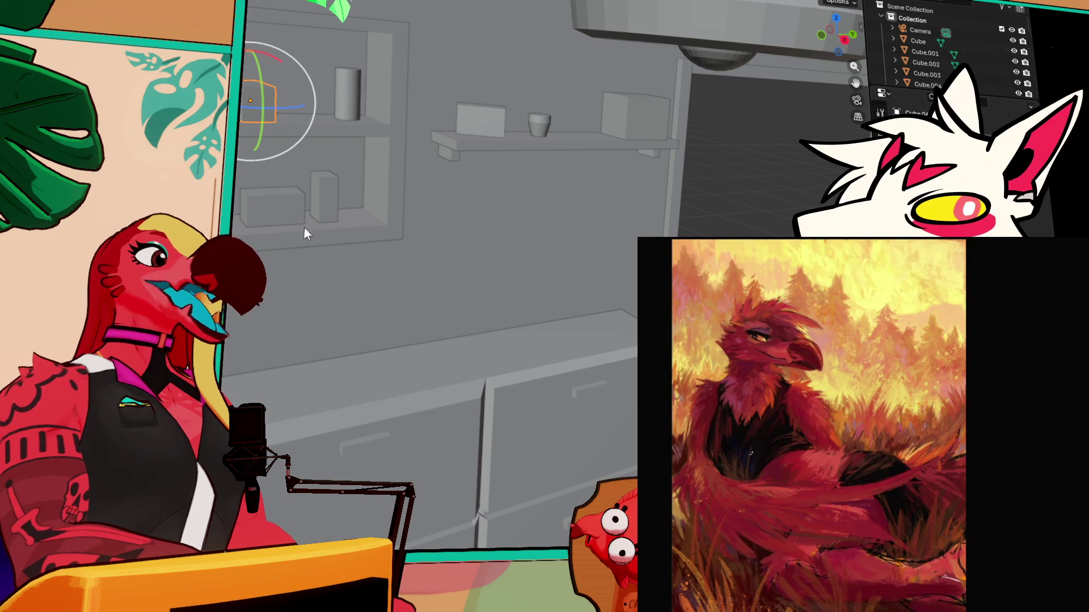
pyautogui.hotkey('alt', 'a')
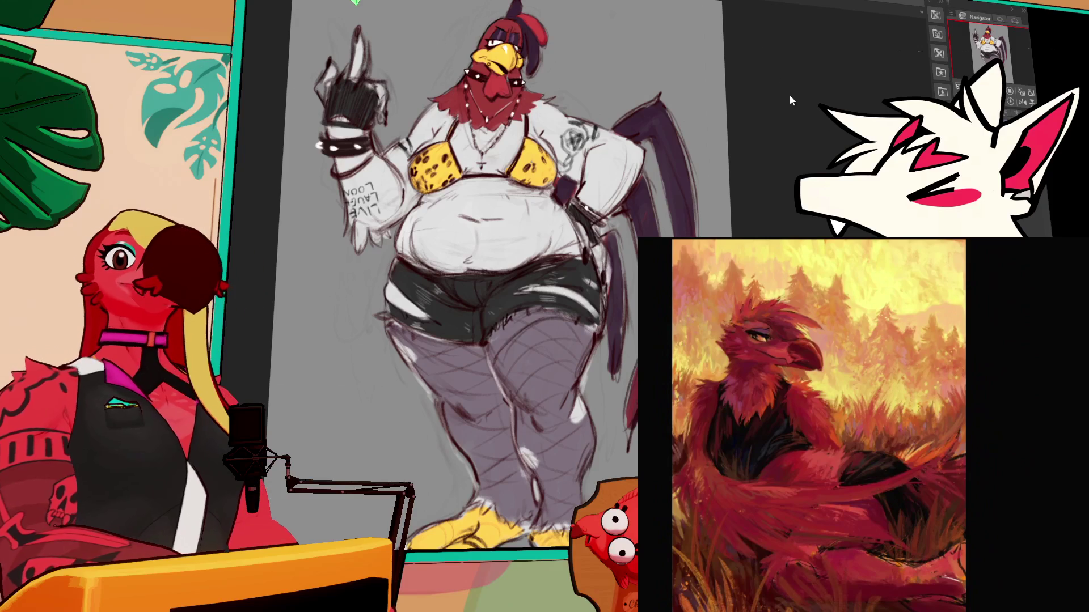
# Zoom and pan the rooster sketch, then switch to the character lineup document
pyautogui.scroll(3, 584, 153)
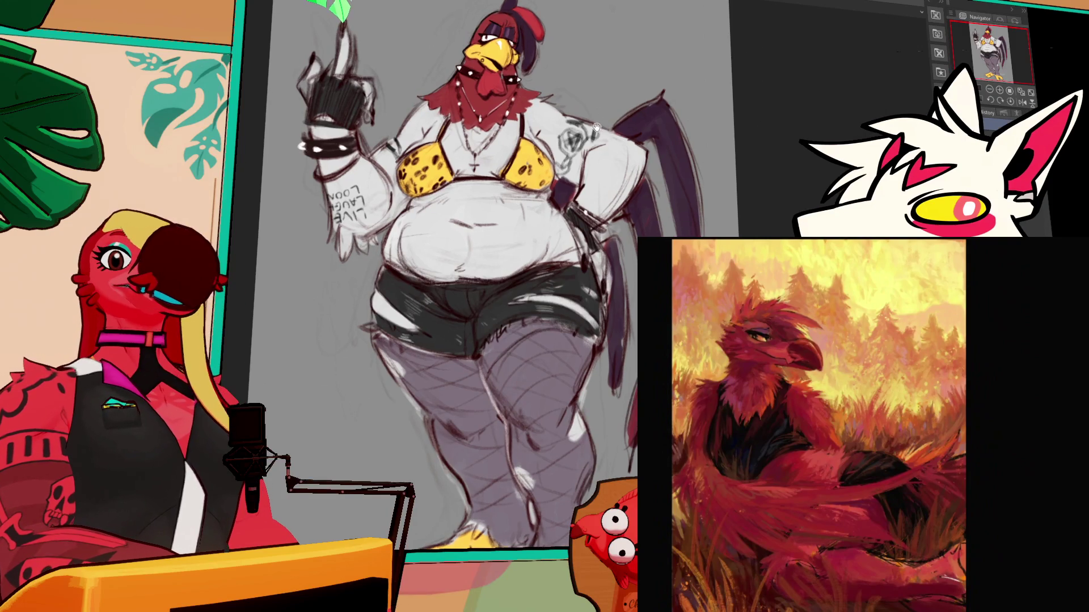
pyautogui.moveTo(584, 153)
pyautogui.mouseDown()
pyautogui.moveTo(567, 166)
pyautogui.moveTo(582, 169)
pyautogui.mouseUp()
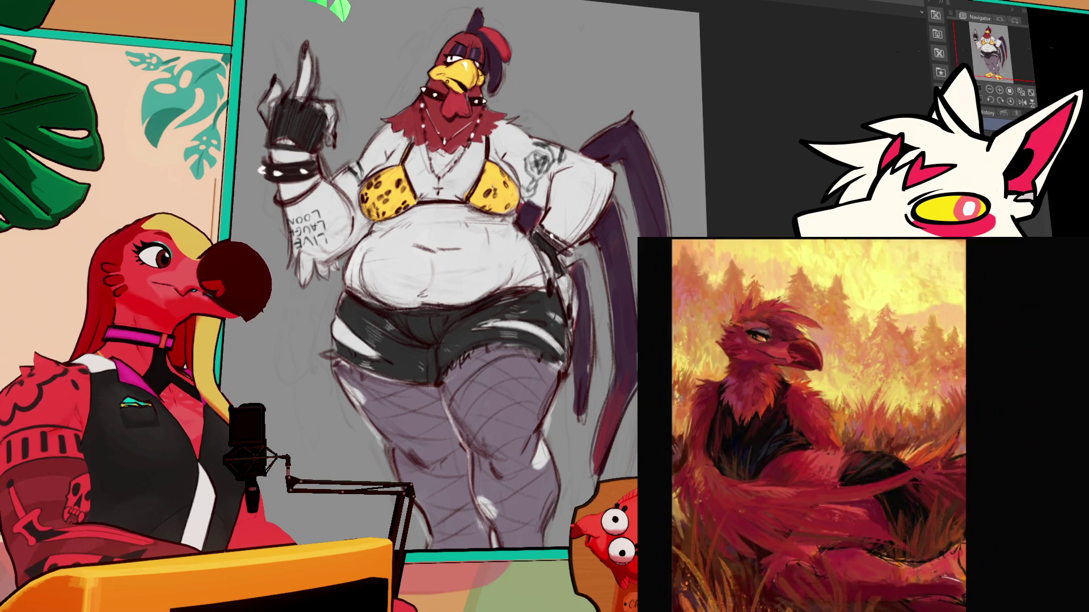
pyautogui.hotkey('ctrl', 'Tab')
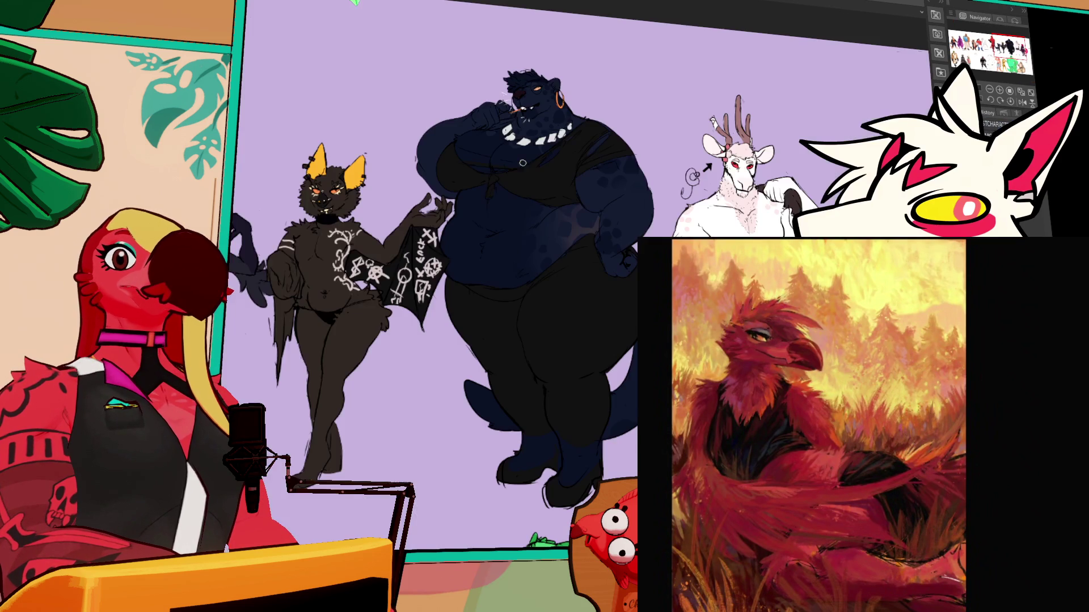
pyautogui.moveTo(537, 198); pyautogui.dragTo(549, 210)
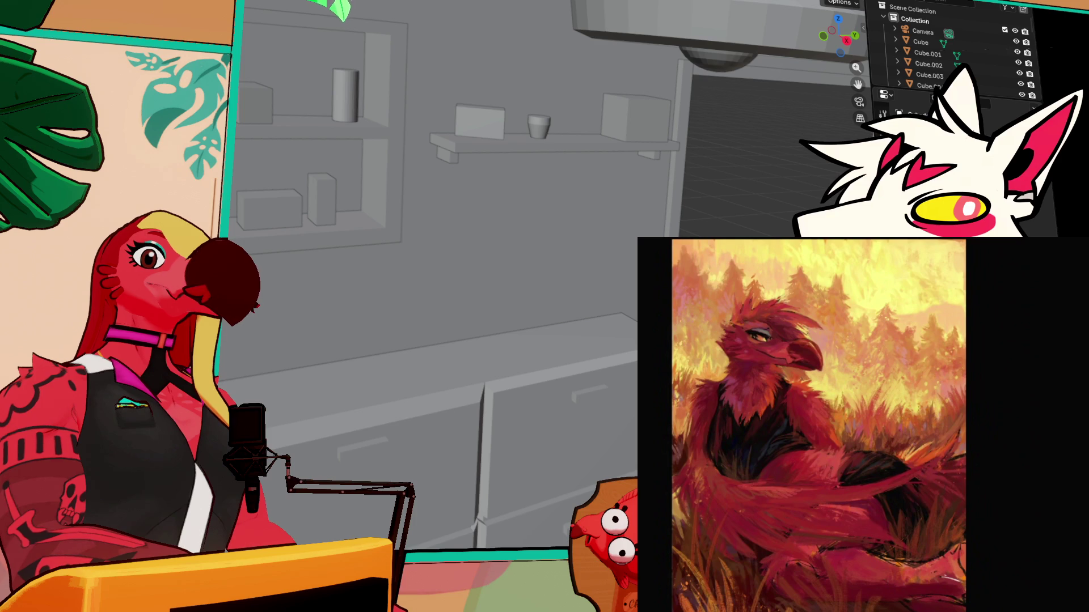
pyautogui.moveTo(570, 193)
pyautogui.mouseDown()
pyautogui.moveTo(521, 207)
pyautogui.moveTo(530, 202)
pyautogui.mouseUp()
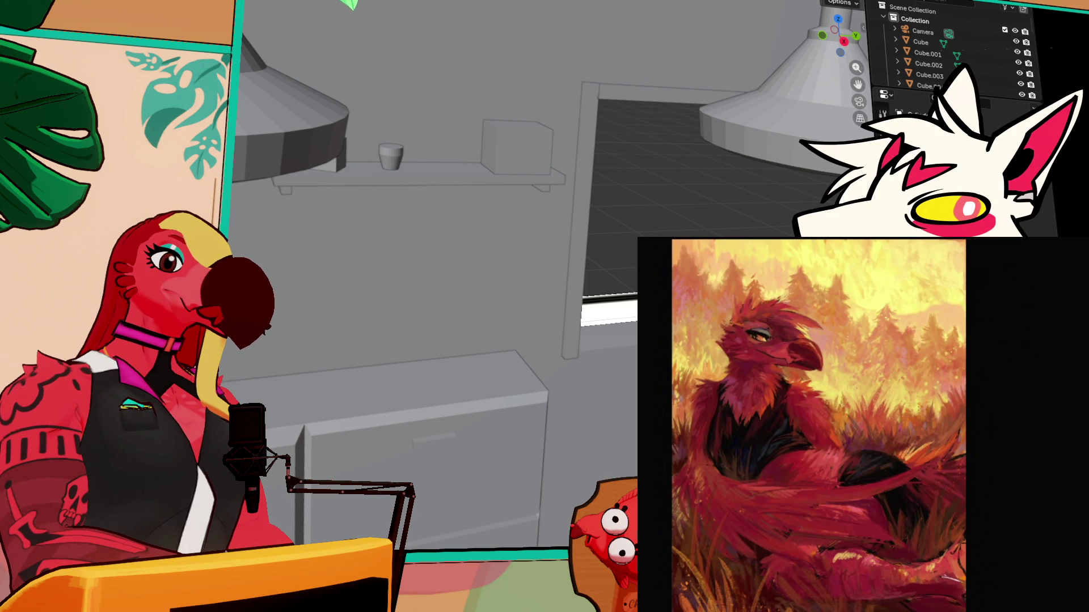
pyautogui.click(904, 528)
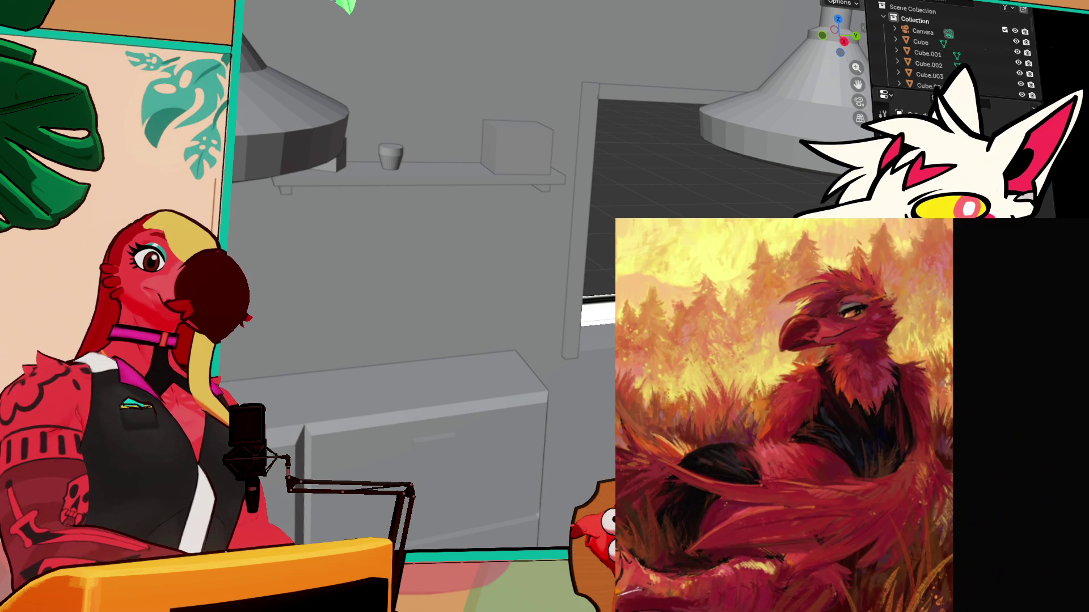
pyautogui.rightClick(603, 195)
pyautogui.press('Escape')
pyautogui.moveTo(638, 186); pyautogui.dragTo(563, 198)
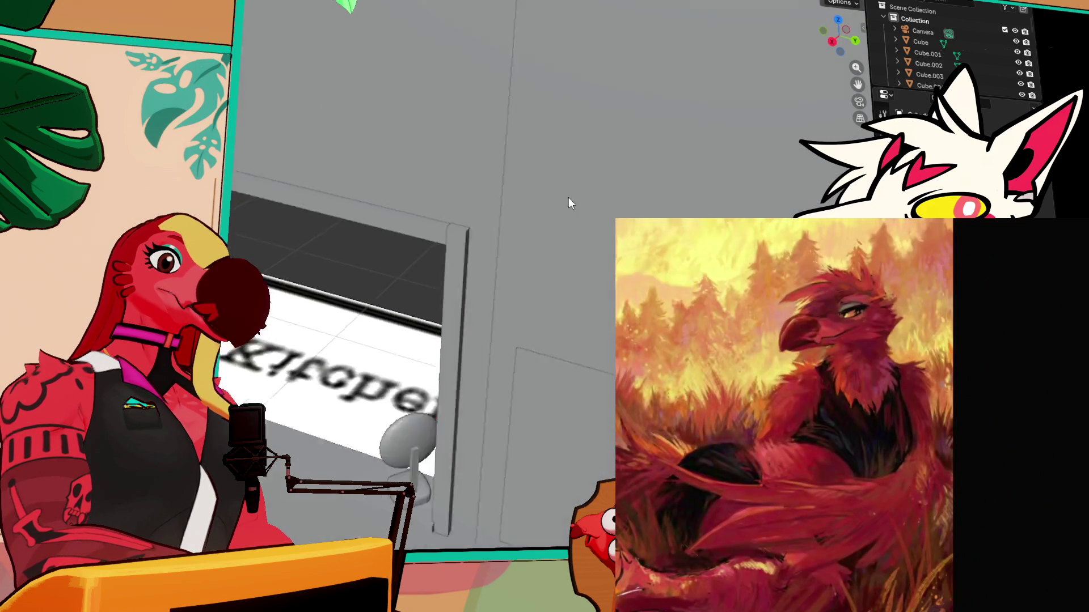
pyautogui.scroll(-5, 588, 189)
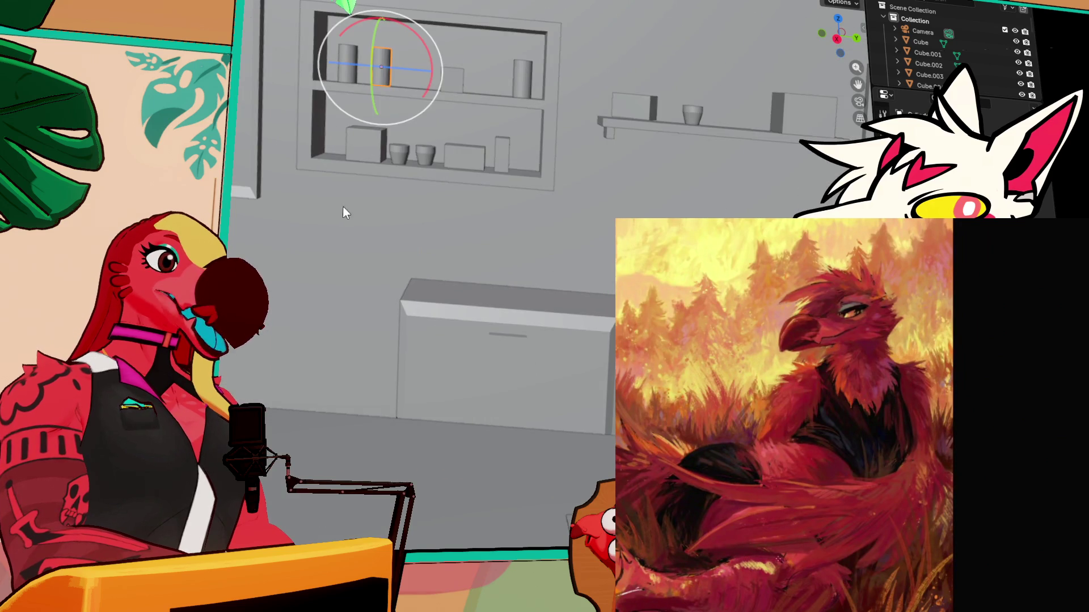
pyautogui.scroll(-3, 425, 217)
pyautogui.moveTo(425, 216)
pyautogui.mouseDown()
pyautogui.moveTo(520, 226)
pyautogui.moveTo(345, 191)
pyautogui.mouseUp()
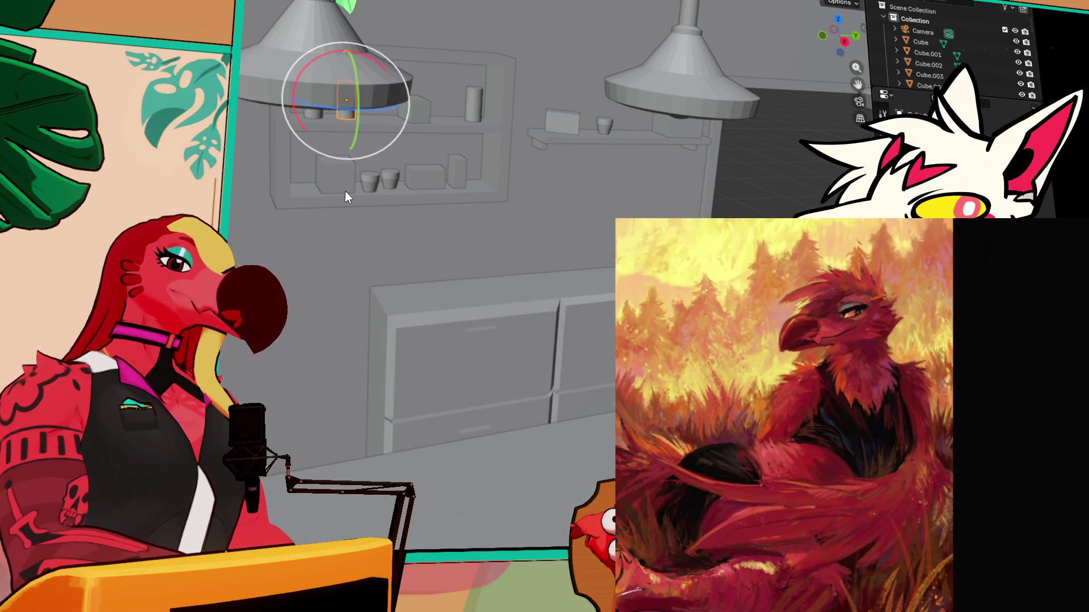
# Move the cylinder sideways along Y and lower it onto the cabinet top
pyautogui.press('g')
pyautogui.press('y')
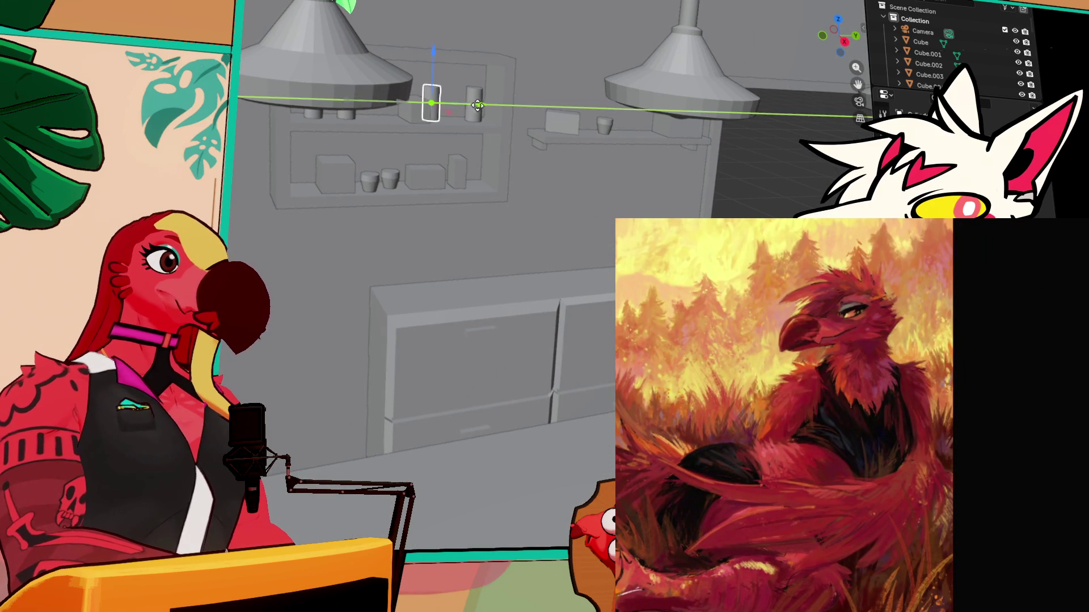
pyautogui.click(482, 105)
pyautogui.press('g')
pyautogui.press('z')
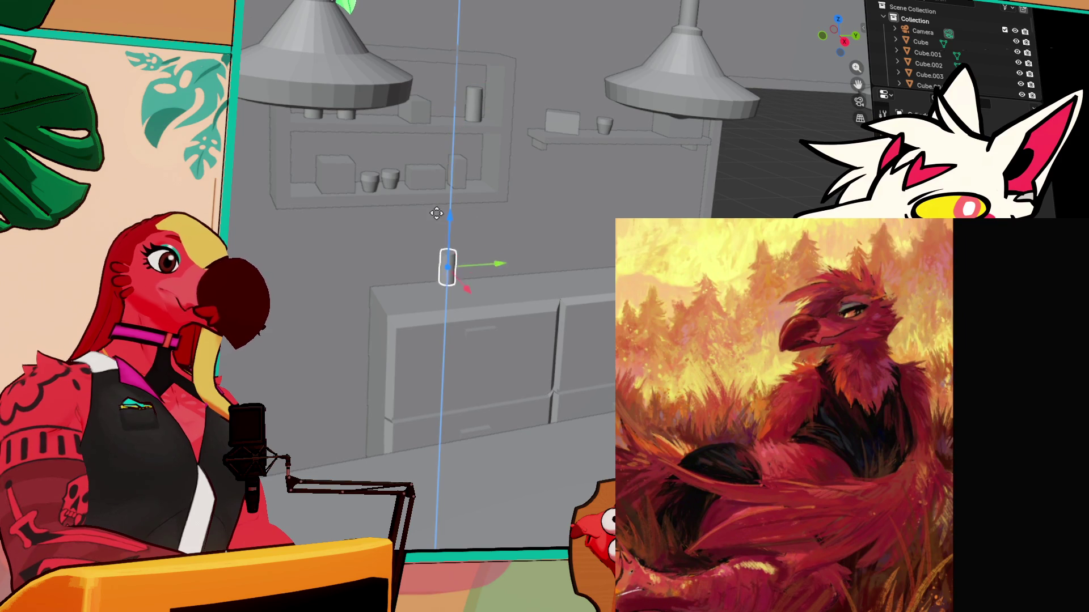
pyautogui.click(432, 238)
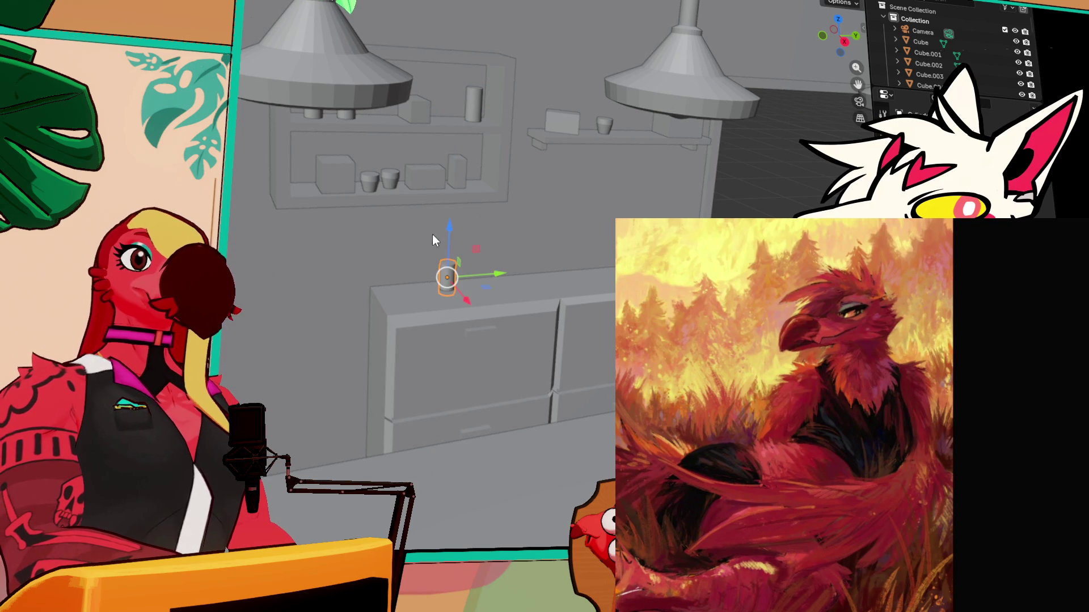
pyautogui.press('KP_0')
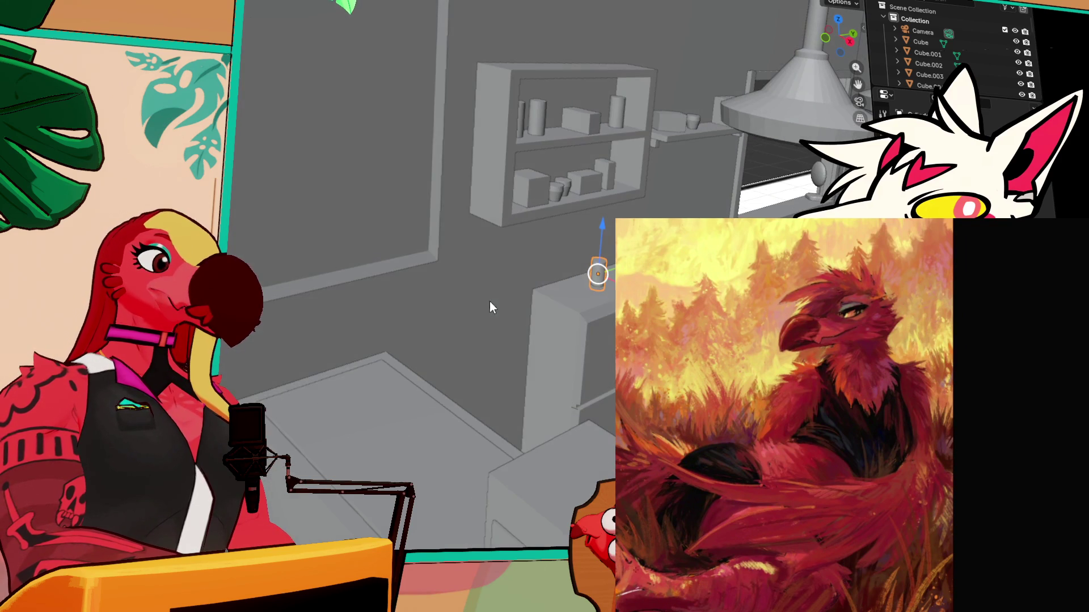
pyautogui.moveTo(605, 230); pyautogui.dragTo(601, 234)
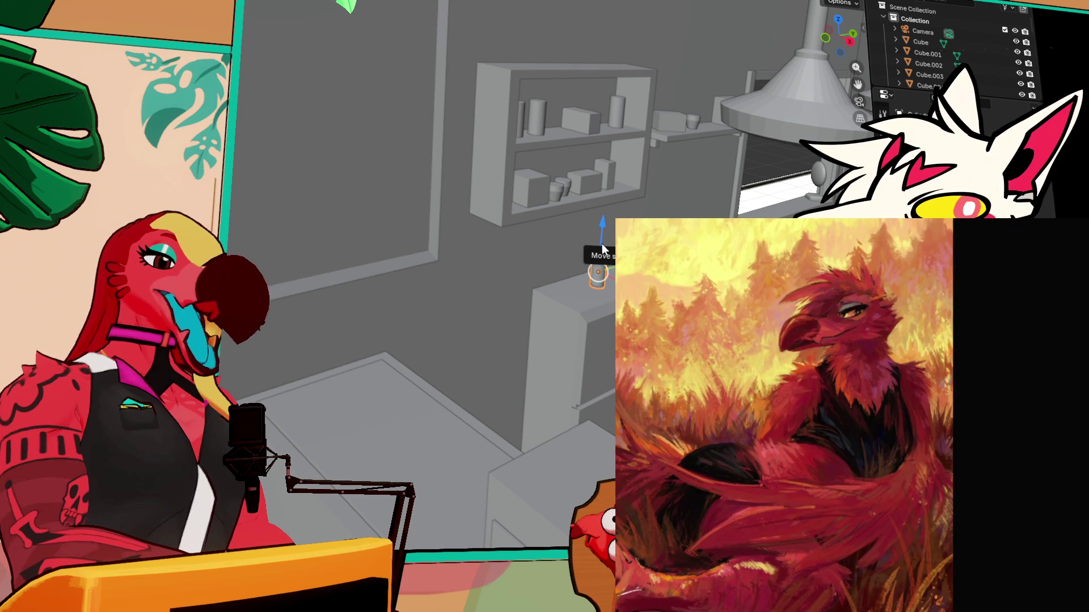
# Fine-tune the cylinder's position on the X–Z plane and Y axis, framing the view on it
pyautogui.press('g')
pyautogui.hotkey('shift', 'y')
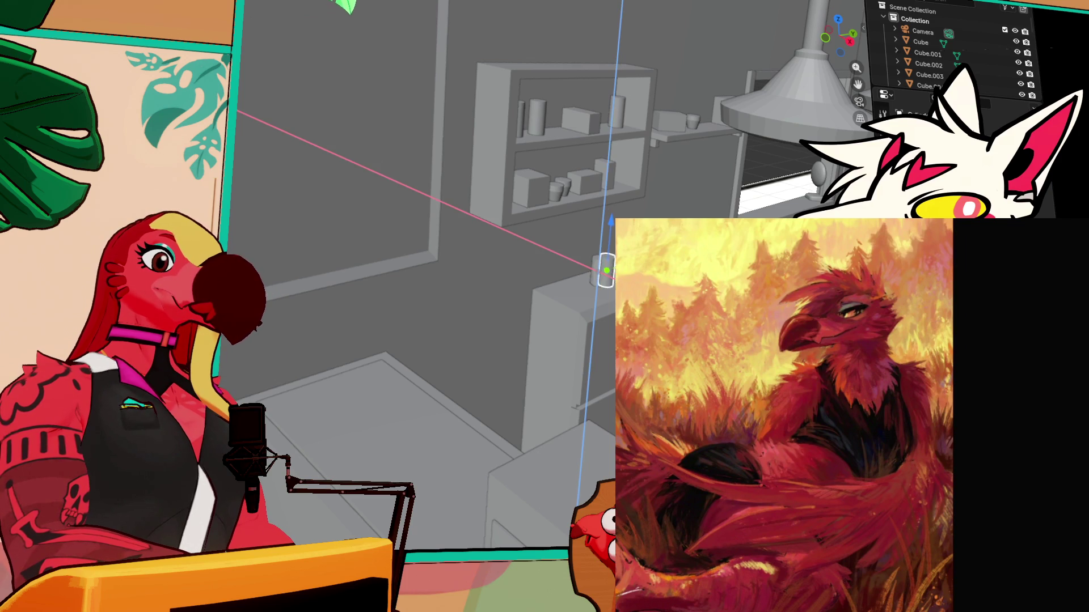
pyautogui.press('Return')
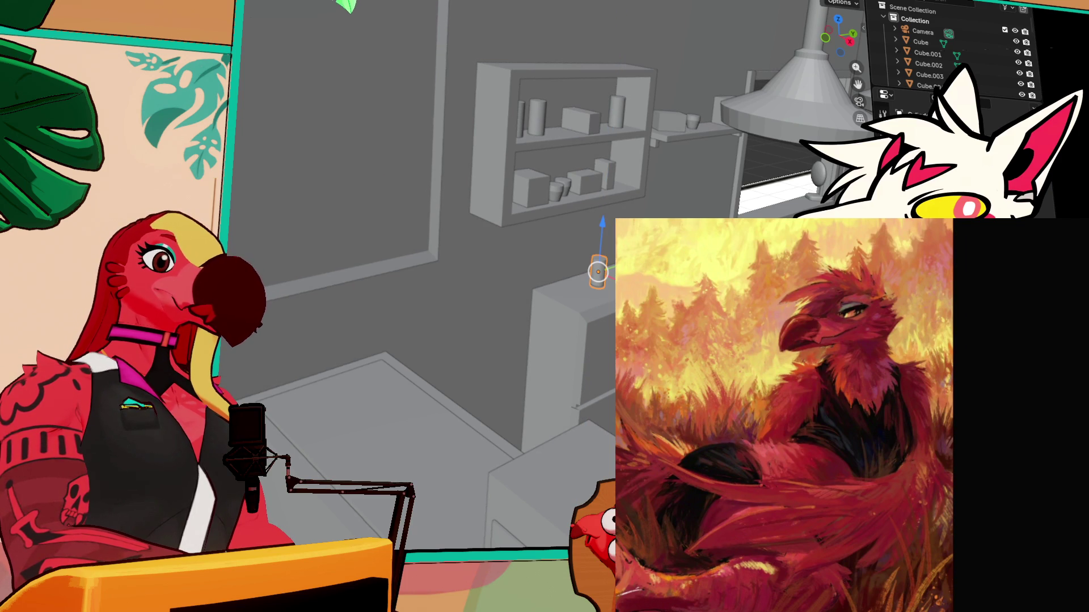
pyautogui.press('KP_Decimal')
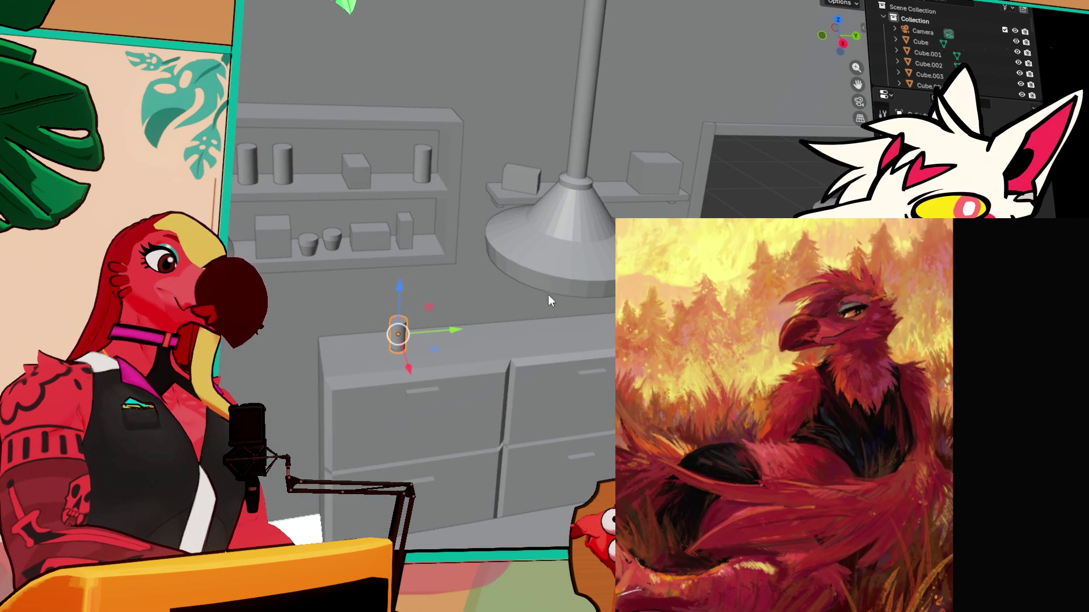
pyautogui.press('g')
pyautogui.press('y')
pyautogui.click(485, 329)
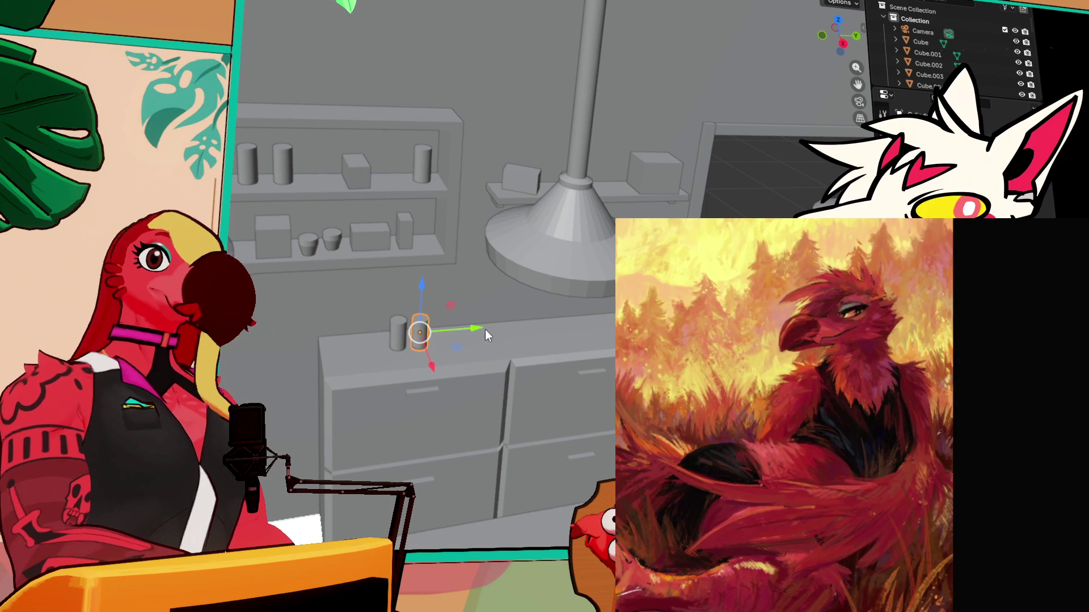
pyautogui.press('`')
pyautogui.click(425, 437)
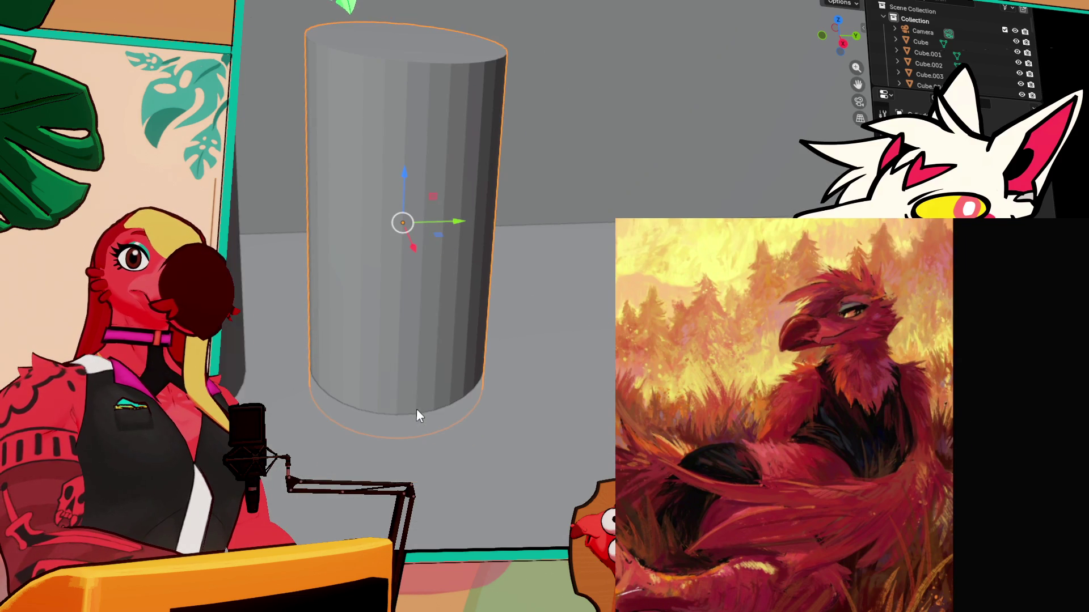
# Raise both cylinders along Z and shift the pair left along X
pyautogui.scroll(-1, 240, 345)
pyautogui.click(248, 341)
pyautogui.keyDown('shift'); pyautogui.click(409, 259); pyautogui.keyUp('shift')
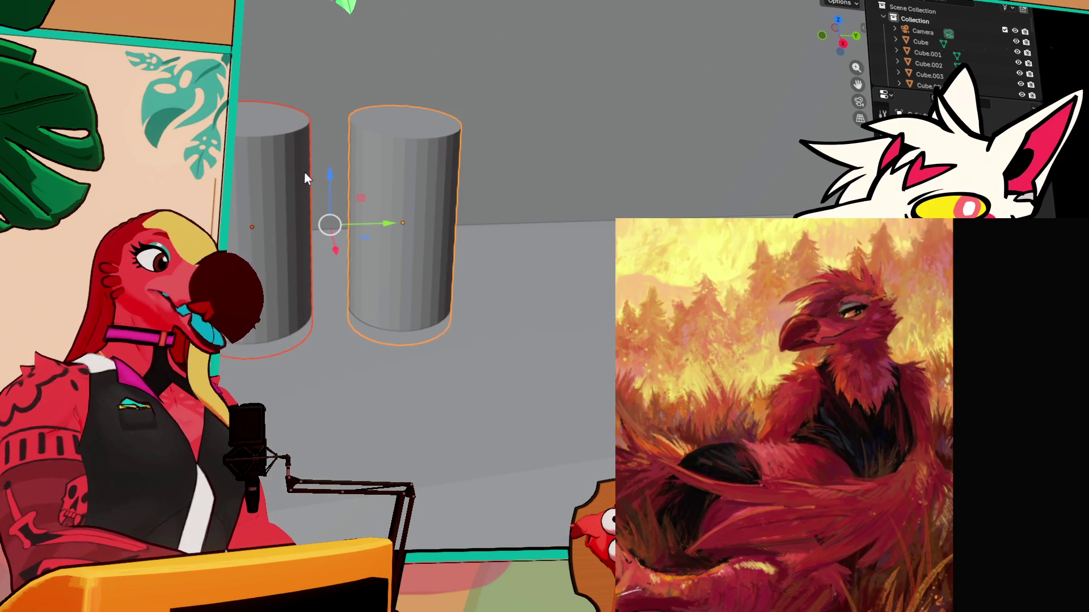
pyautogui.press('g')
pyautogui.press('z')
pyautogui.click(331, 163)
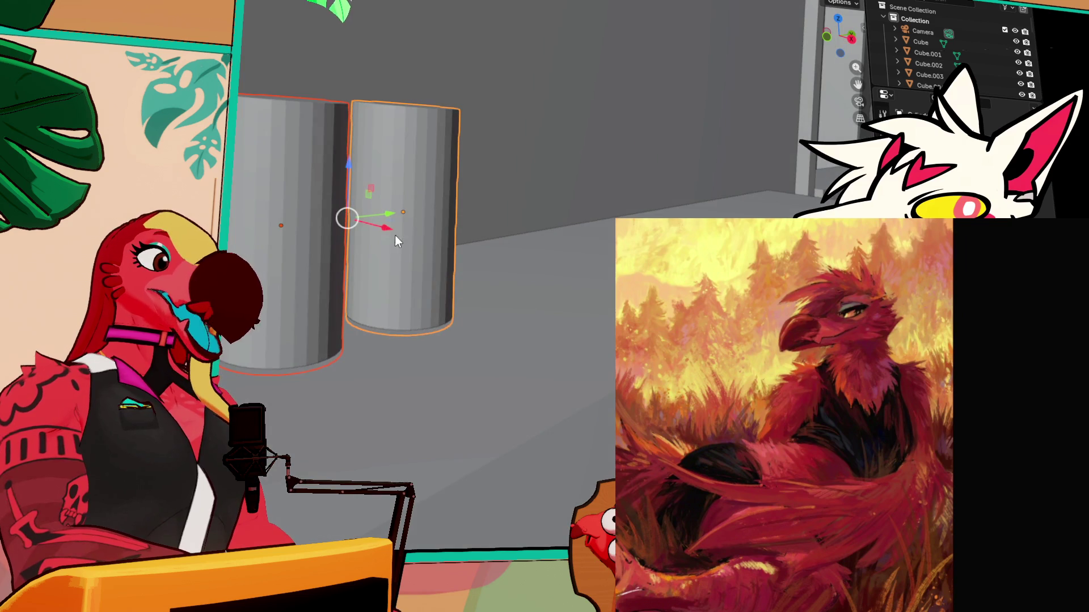
pyautogui.press('g')
pyautogui.press('x')
pyautogui.click(291, 254)
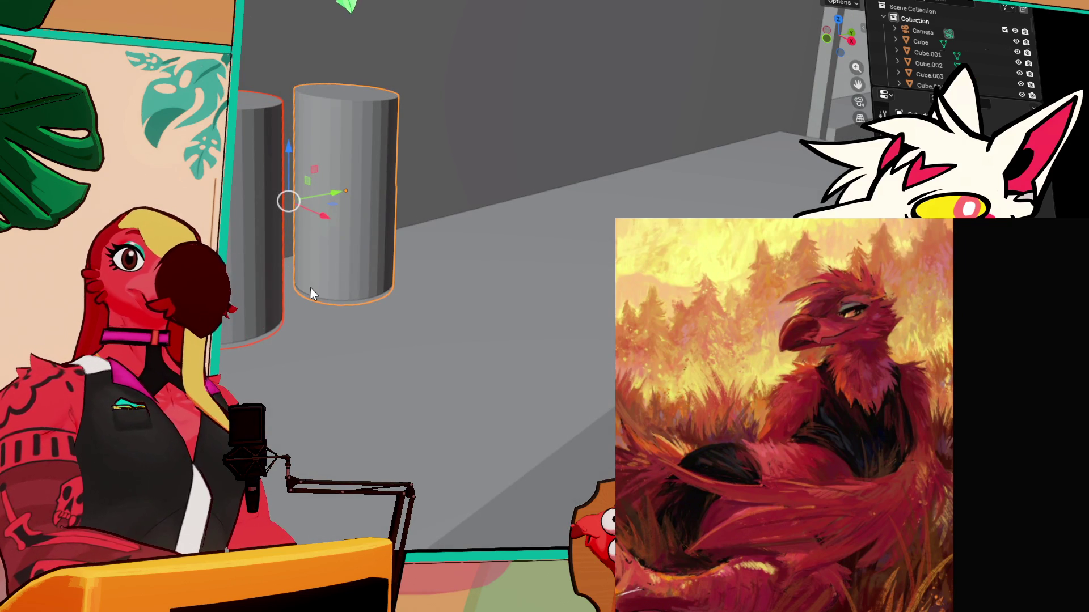
# Duplicate the cylinder pair twice along X to make six canisters
pyautogui.hotkey('shift', 'd')
pyautogui.press('x')
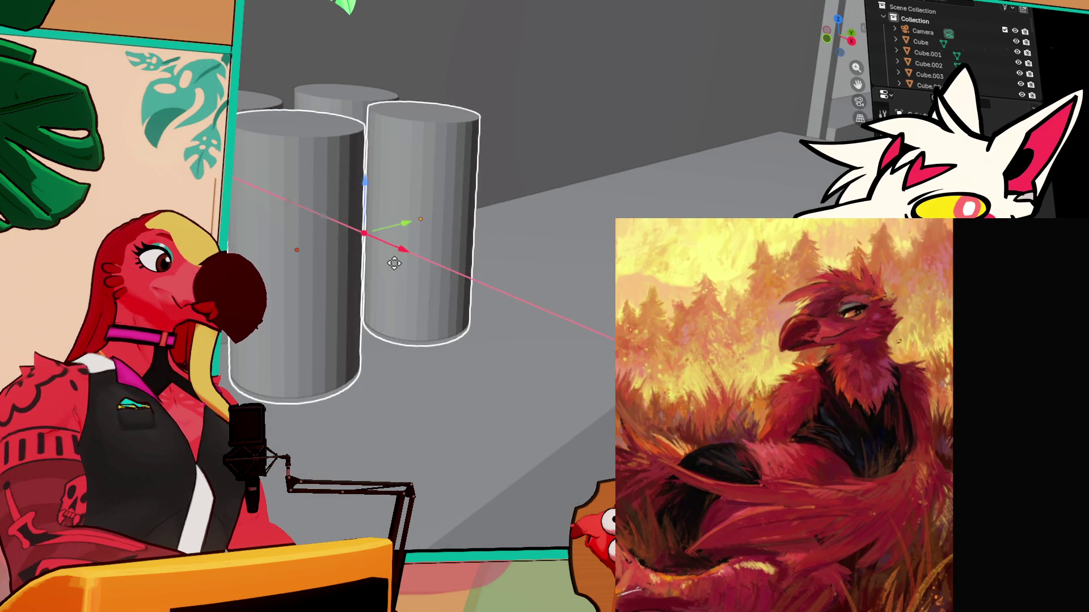
pyautogui.click(384, 265)
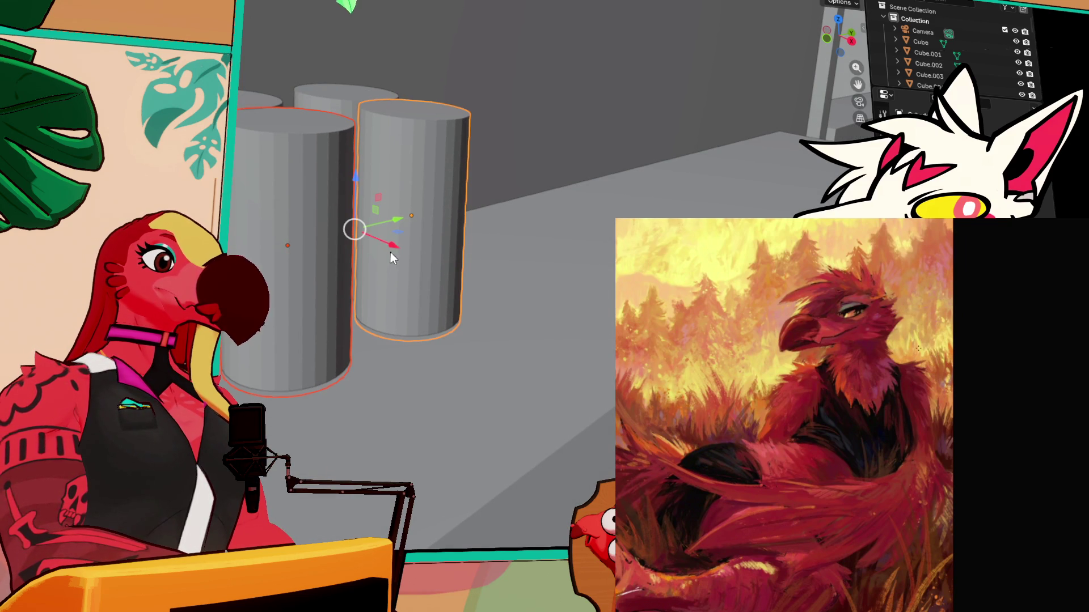
pyautogui.hotkey('shift', 'd')
pyautogui.press('x')
pyautogui.click(462, 297)
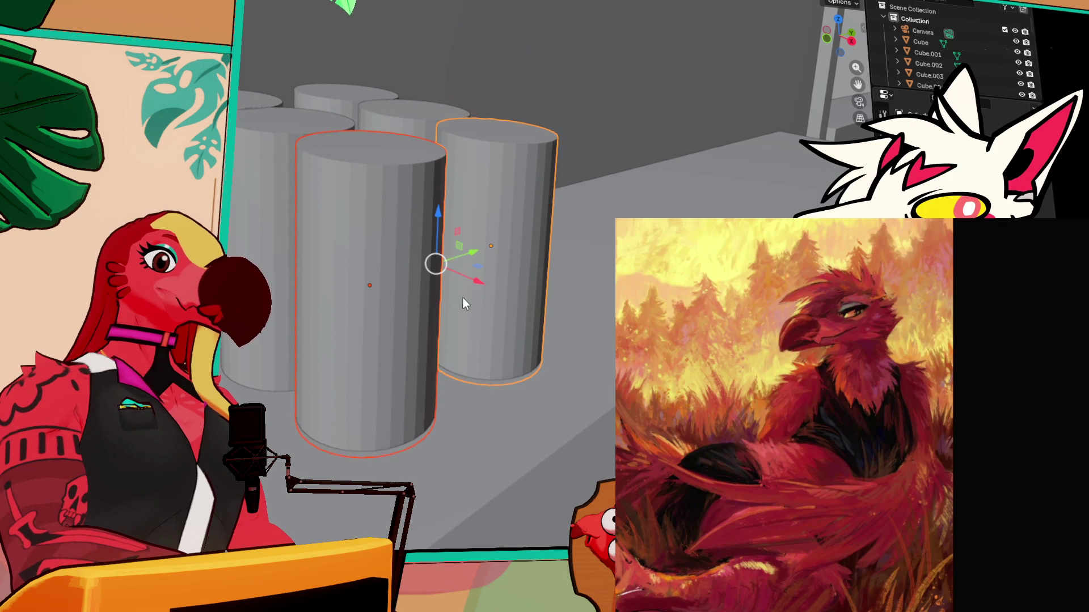
pyautogui.press('g')
pyautogui.press('y')
pyautogui.click(466, 256)
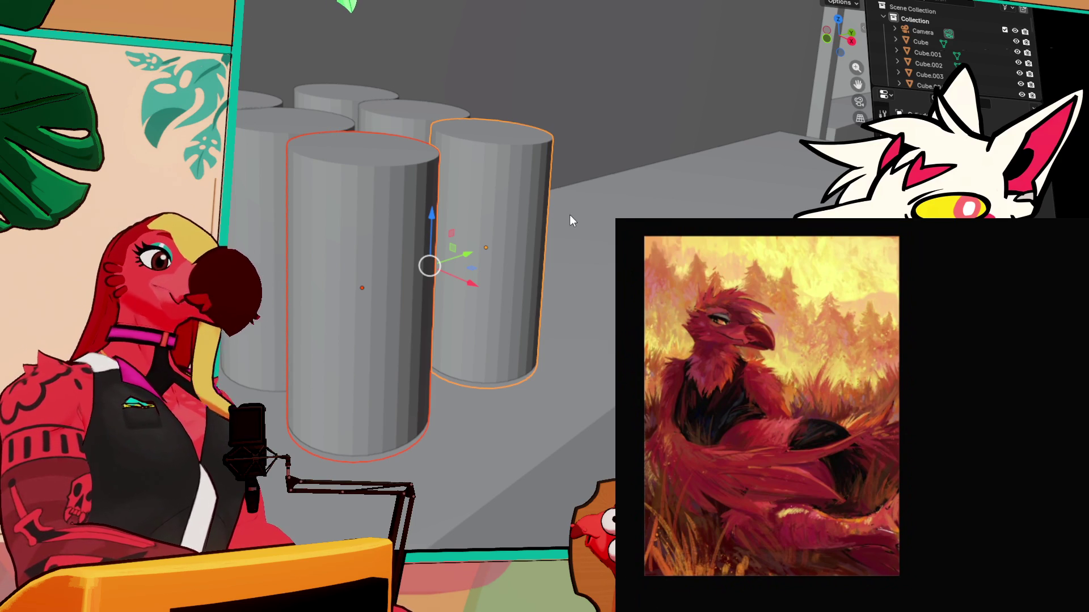
# Nudge the front-right and back-right cylinders inward to tighten the cluster
pyautogui.scroll(-5, 549, 258)
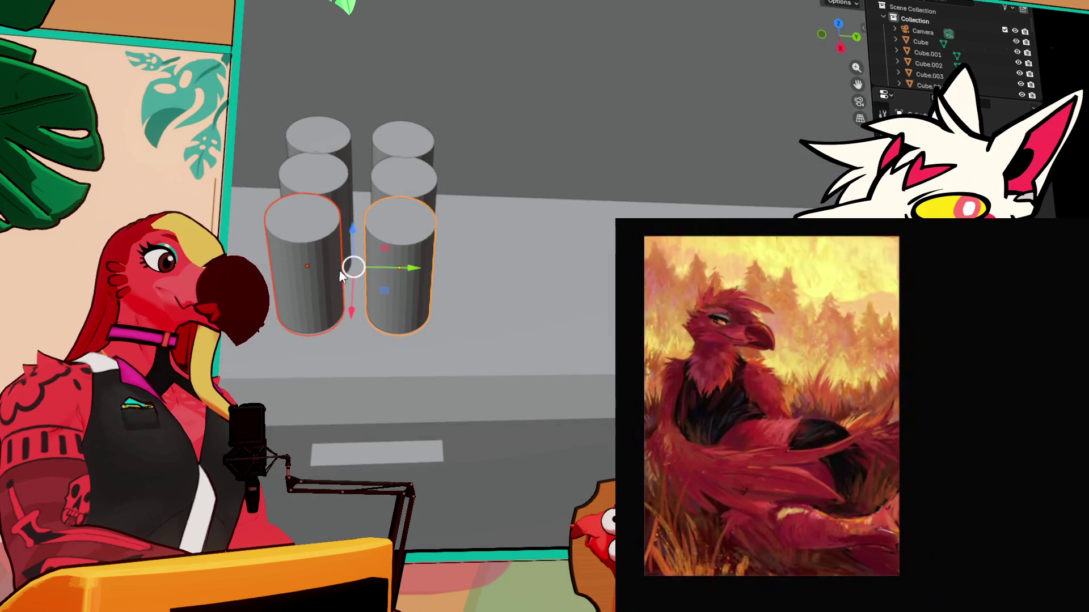
pyautogui.click(383, 304)
pyautogui.moveTo(452, 262); pyautogui.dragTo(443, 265)
pyautogui.click(315, 147)
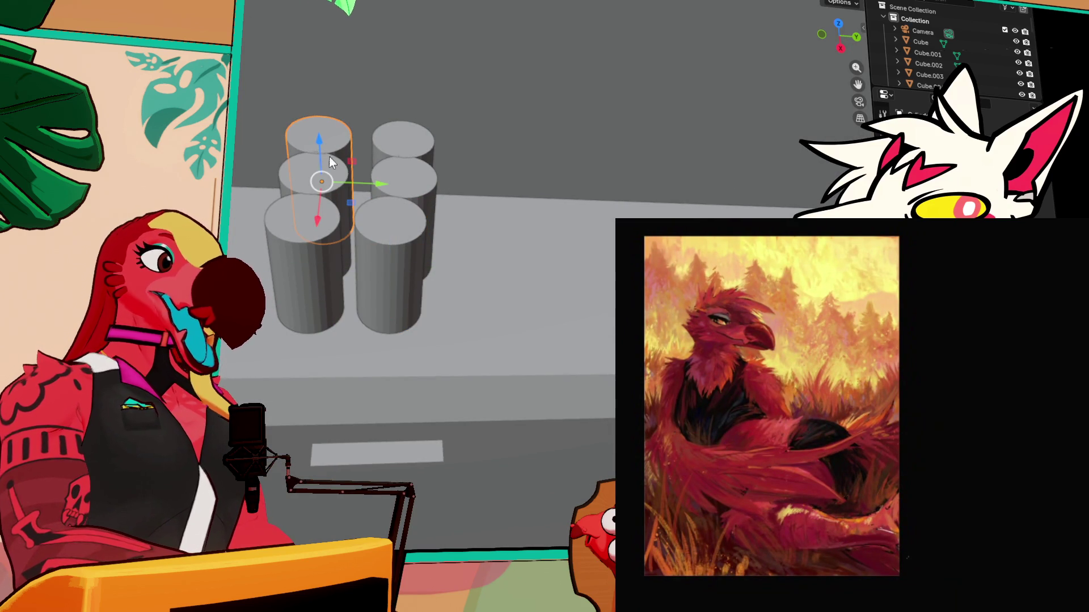
pyautogui.click(412, 142)
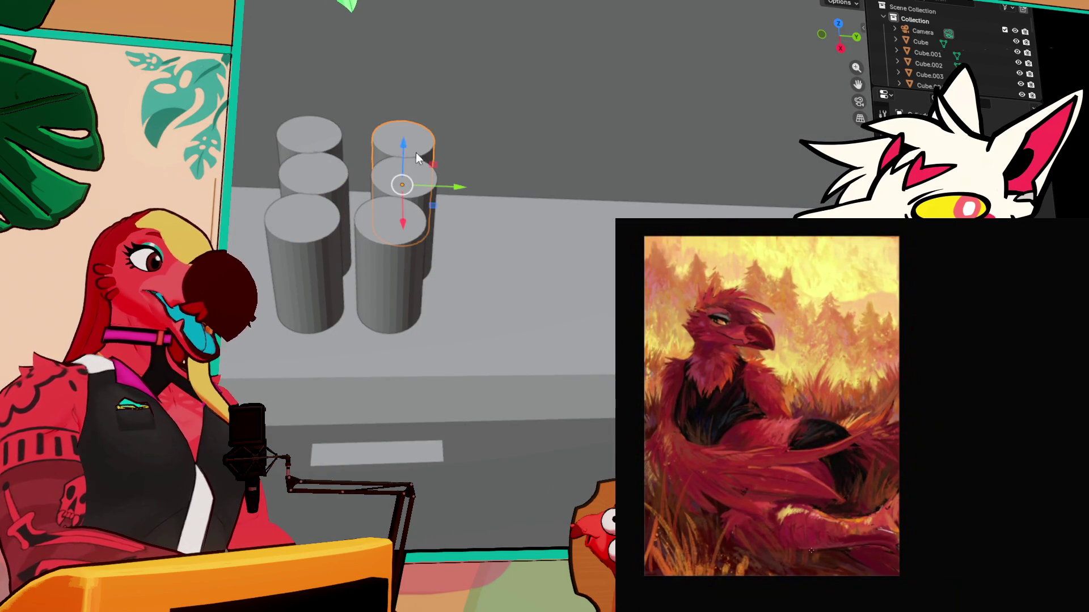
pyautogui.moveTo(454, 188); pyautogui.dragTo(413, 205)
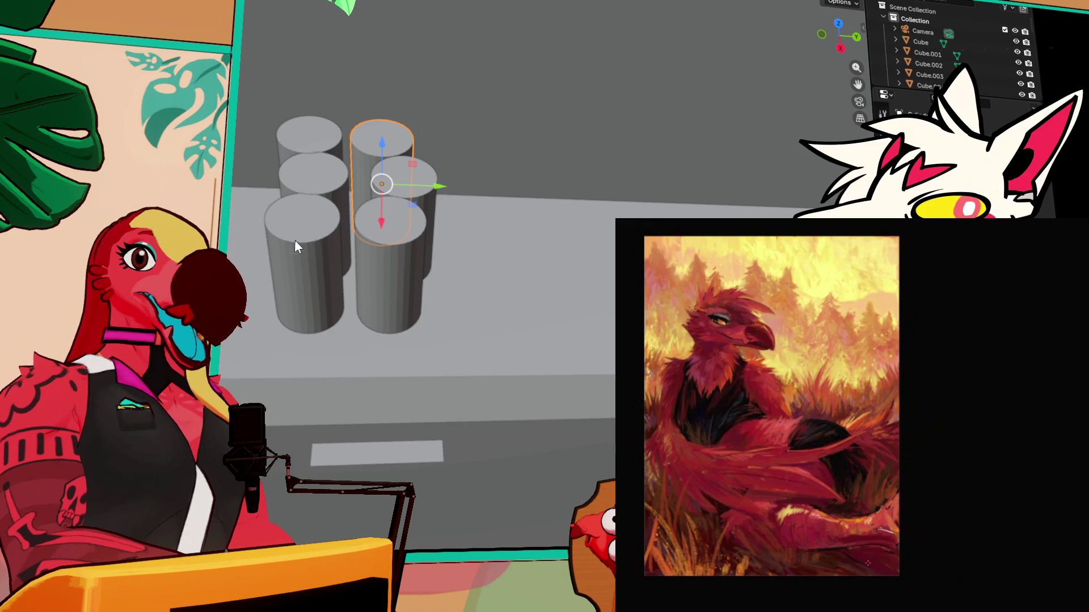
pyautogui.scroll(-5, 257, 240)
pyautogui.scroll(-8, 330, 239)
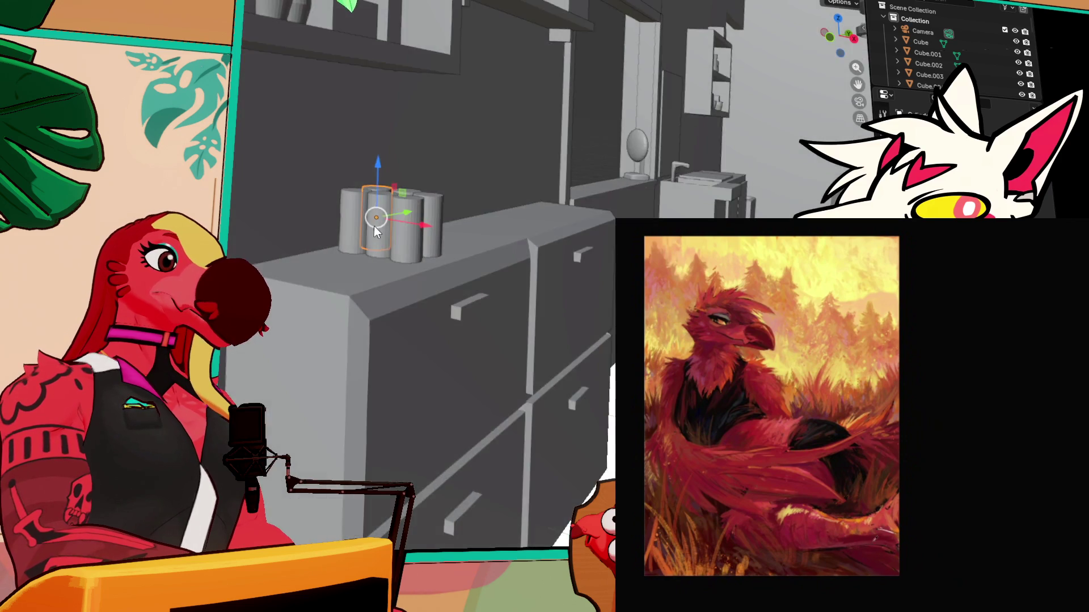
# Select the thin plank at the counter end and drag it down along Z
pyautogui.scroll(6, 388, 231)
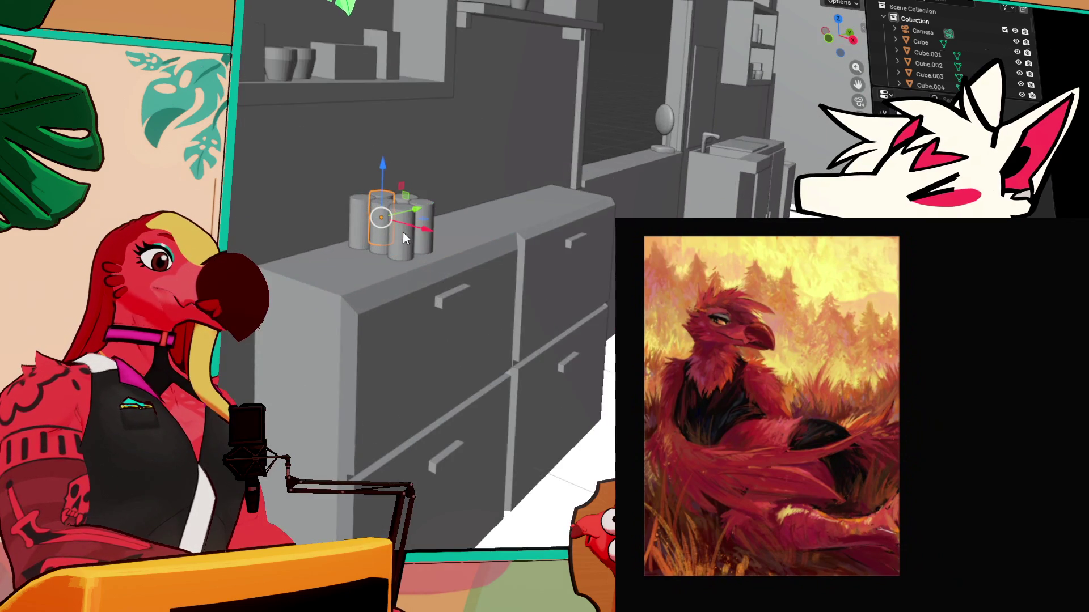
pyautogui.scroll(3, 397, 237)
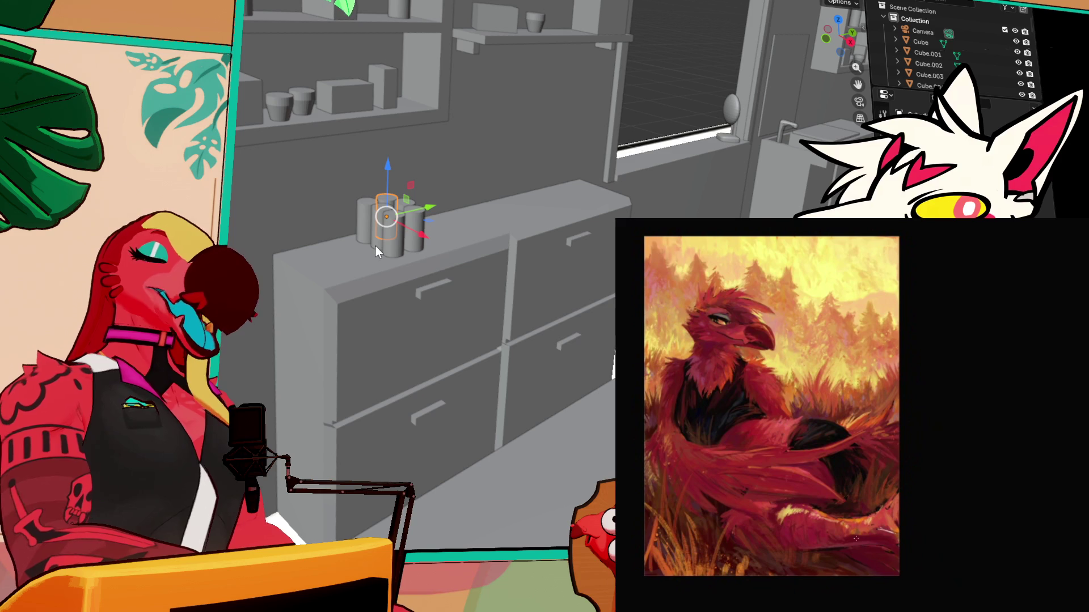
pyautogui.moveTo(405, 239)
pyautogui.mouseDown()
pyautogui.moveTo(409, 267)
pyautogui.moveTo(292, 244)
pyautogui.moveTo(563, 251)
pyautogui.moveTo(335, 238)
pyautogui.moveTo(553, 247)
pyautogui.mouseUp()
pyautogui.scroll(-3, 533, 251)
pyautogui.moveTo(420, 268); pyautogui.dragTo(364, 265)
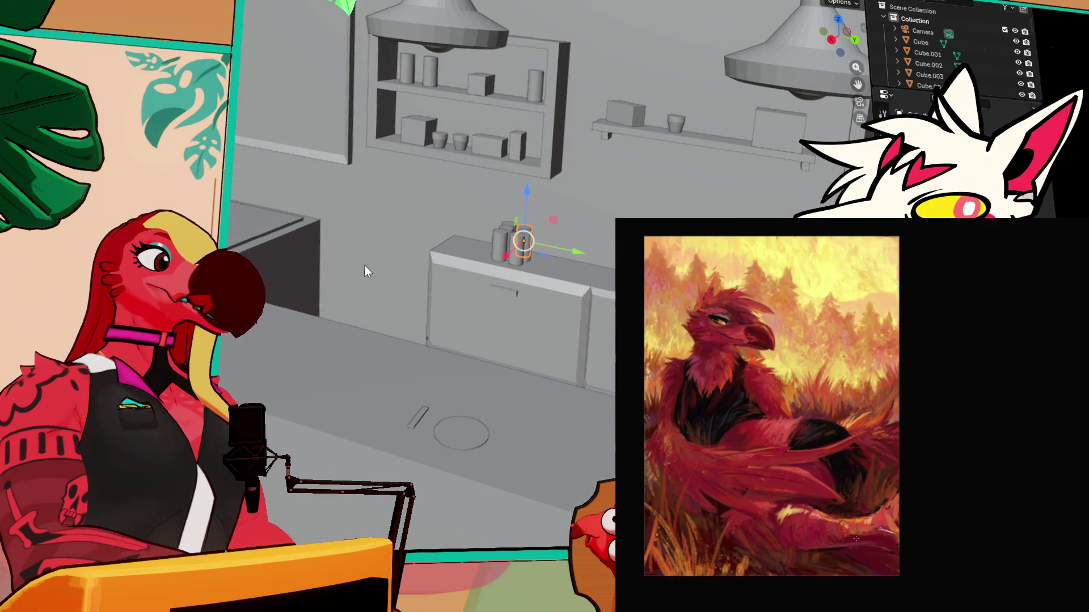
pyautogui.moveTo(271, 245)
pyautogui.mouseDown()
pyautogui.moveTo(518, 287)
pyautogui.moveTo(542, 263)
pyautogui.moveTo(591, 256)
pyautogui.mouseUp()
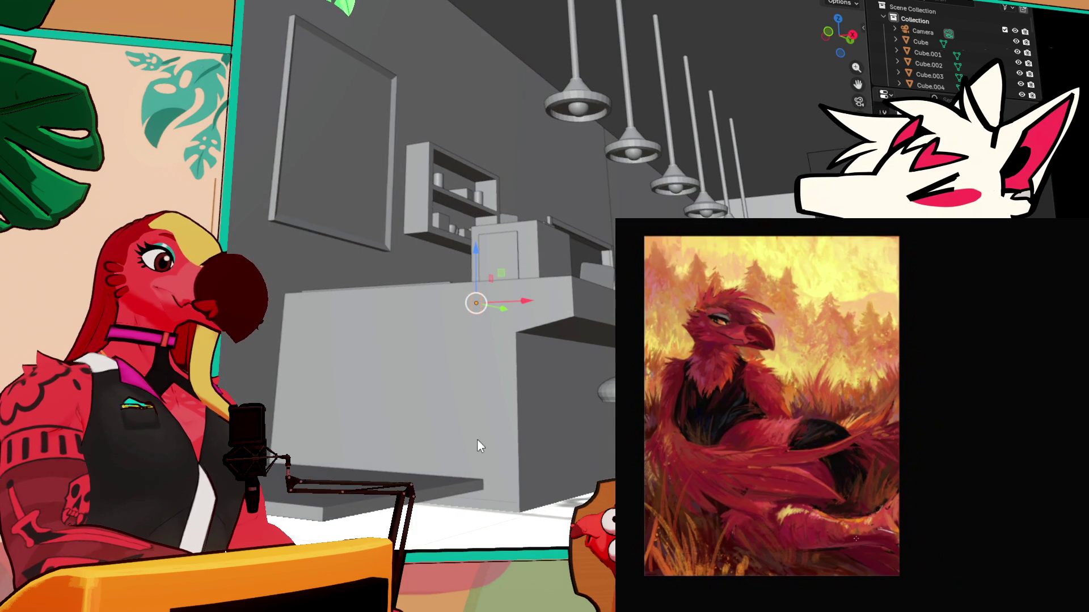
pyautogui.click(374, 479)
pyautogui.moveTo(297, 425)
pyautogui.mouseDown()
pyautogui.moveTo(297, 456)
pyautogui.moveTo(349, 457)
pyautogui.mouseUp()
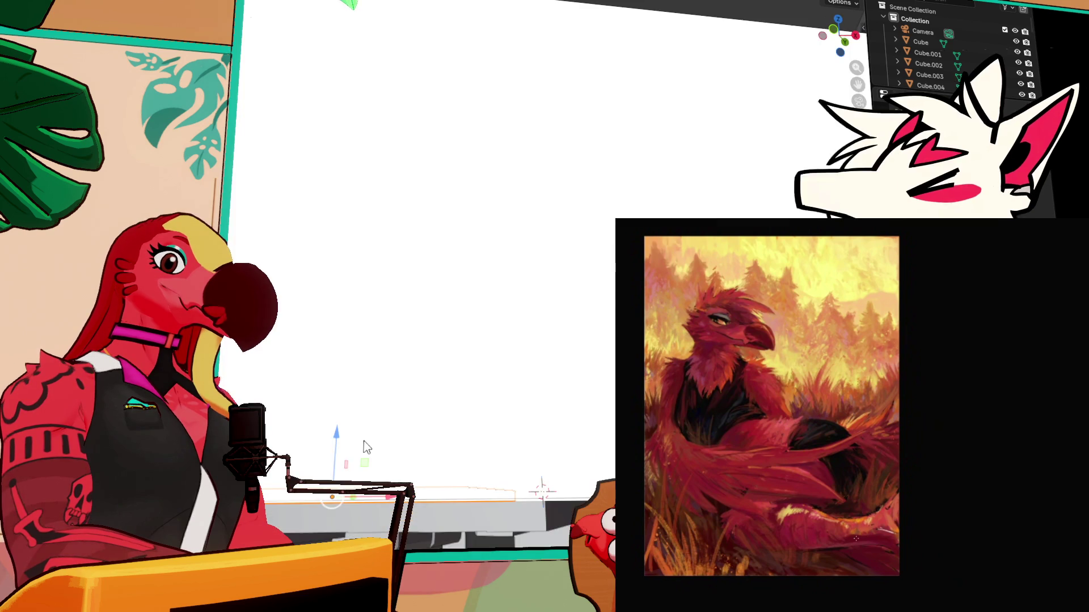
# Lower the thin plank further down along Z
pyautogui.scroll(-3, 362, 441)
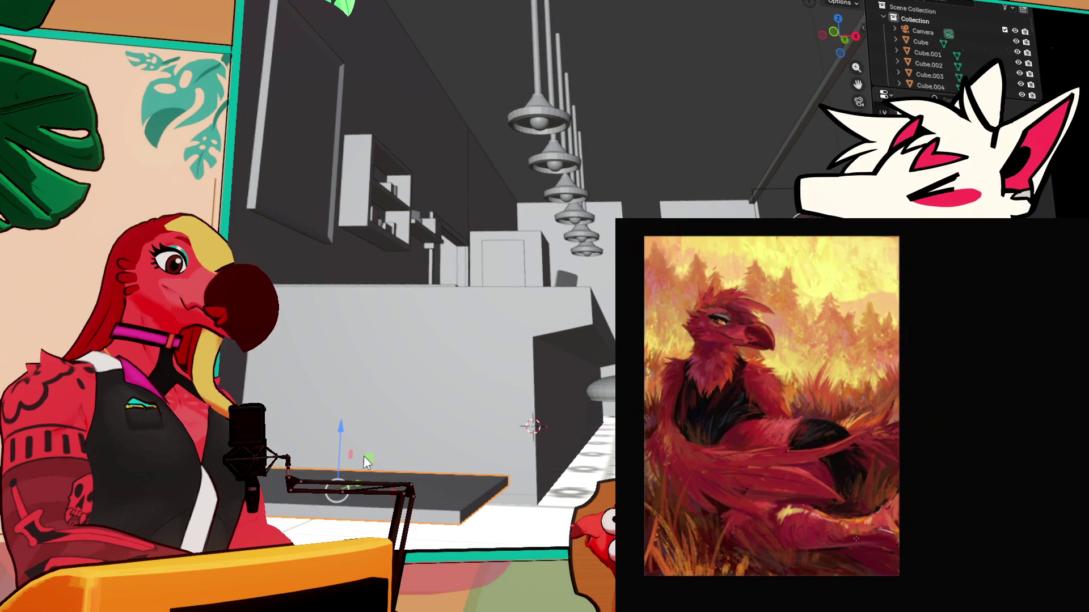
pyautogui.scroll(-5, 358, 462)
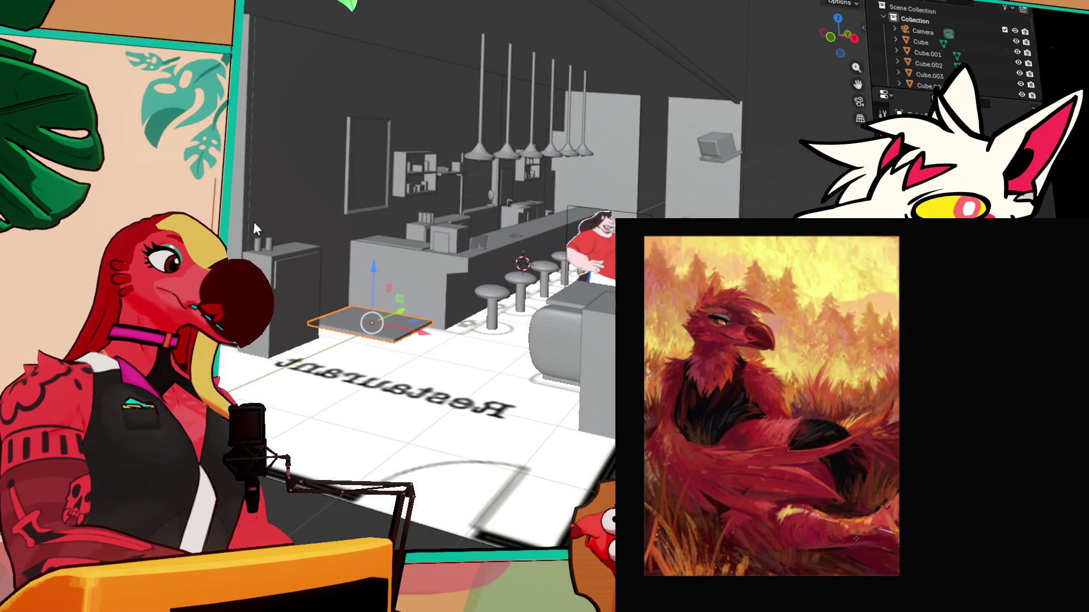
pyautogui.moveTo(366, 497)
pyautogui.mouseDown()
pyautogui.moveTo(370, 397)
pyautogui.moveTo(301, 374)
pyautogui.mouseUp()
pyautogui.moveTo(399, 343); pyautogui.dragTo(387, 361)
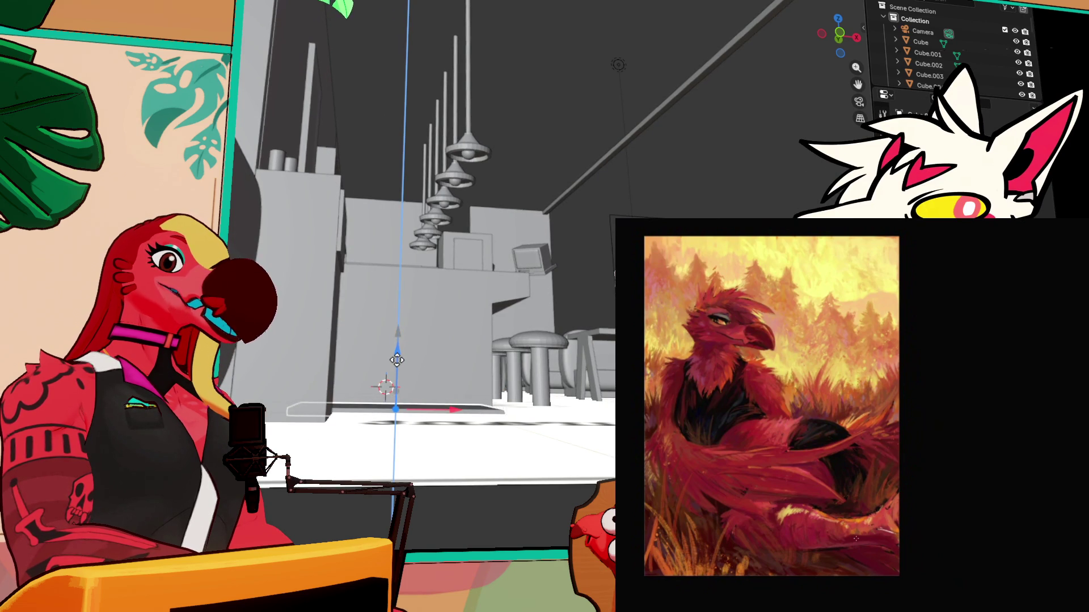
pyautogui.scroll(-8, 386, 360)
# Box-select the whole restaurant set, raise it on Z, and deselect everything
pyautogui.moveTo(236, 68); pyautogui.dragTo(595, 369)
pyautogui.scroll(5, 543, 324)
pyautogui.scroll(-3, 543, 324)
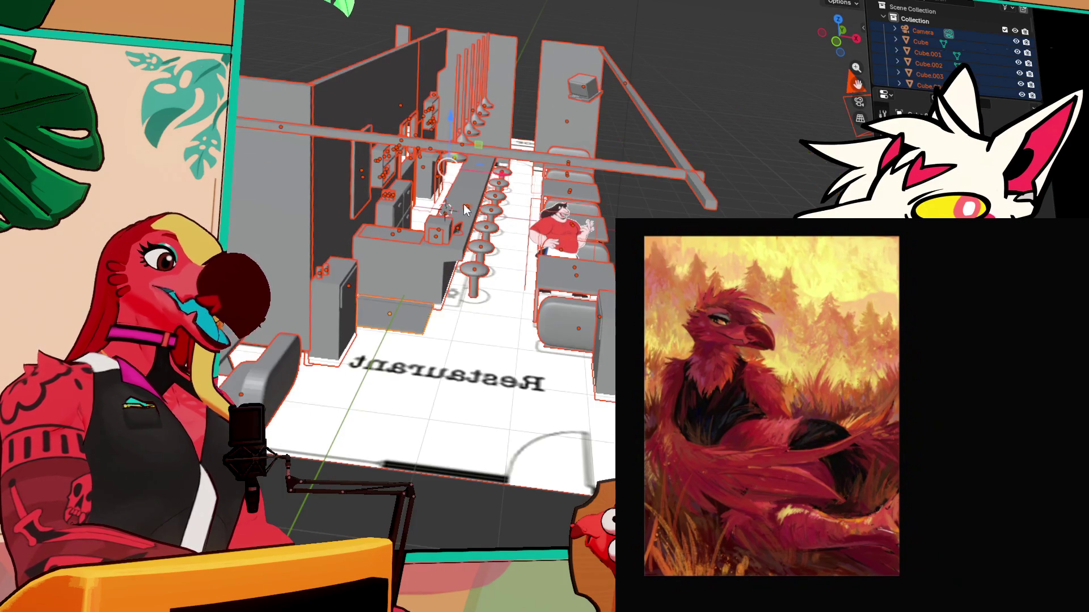
pyautogui.scroll(5, 454, 210)
pyautogui.moveTo(454, 209); pyautogui.dragTo(462, 156)
pyautogui.moveTo(444, 207)
pyautogui.mouseDown()
pyautogui.moveTo(443, 194)
pyautogui.moveTo(431, 218)
pyautogui.moveTo(411, 207)
pyautogui.moveTo(406, 267)
pyautogui.moveTo(447, 258)
pyautogui.moveTo(369, 275)
pyautogui.mouseUp()
pyautogui.click(444, 194)
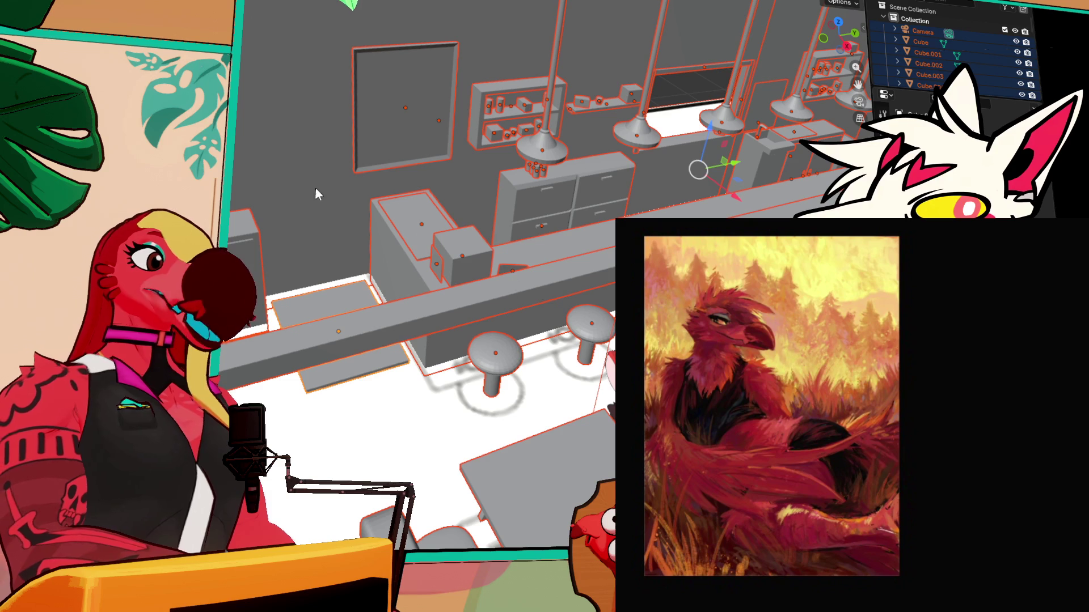
pyautogui.hotkey('alt', 'a')
# Orbit along the bar counter to inspect stools, booths, shelved back wall and window lamps
pyautogui.moveTo(369, 275)
pyautogui.mouseDown()
pyautogui.moveTo(332, 67)
pyautogui.moveTo(710, 117)
pyautogui.moveTo(588, 178)
pyautogui.mouseUp()
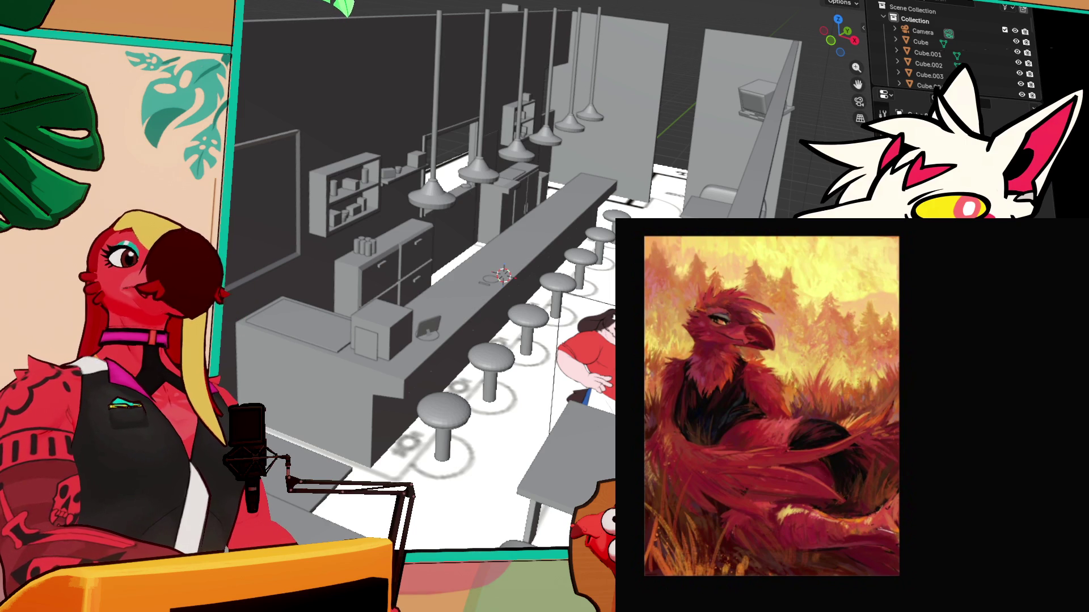
pyautogui.moveTo(713, 88); pyautogui.dragTo(703, 73)
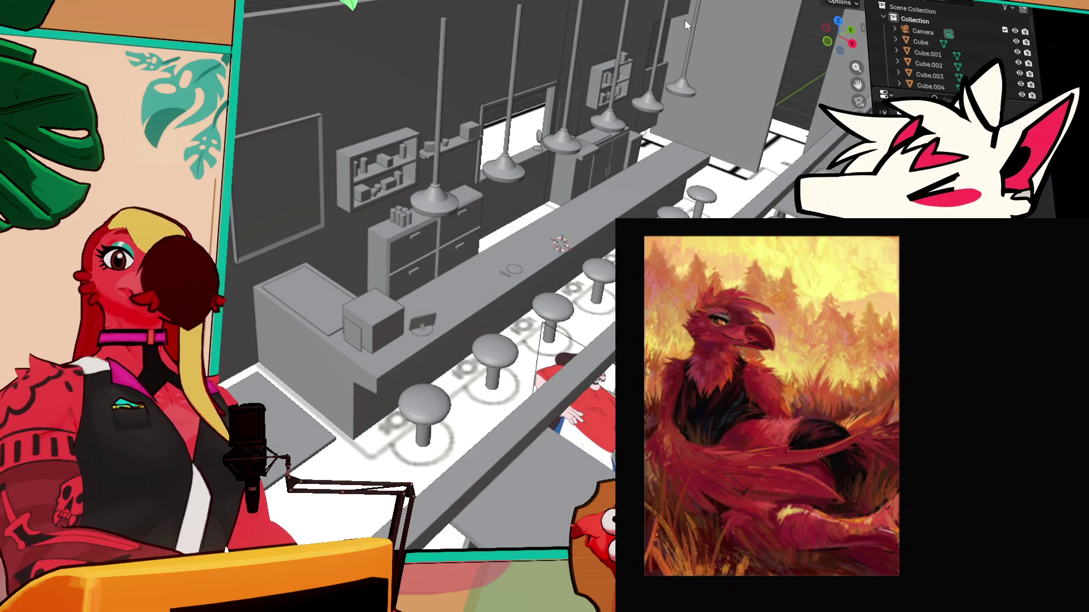
pyautogui.moveTo(606, 94)
pyautogui.mouseDown()
pyautogui.moveTo(622, 90)
pyautogui.moveTo(610, 100)
pyautogui.moveTo(622, 99)
pyautogui.moveTo(638, 76)
pyautogui.mouseUp()
pyautogui.moveTo(631, 129)
pyautogui.mouseDown()
pyautogui.moveTo(659, 141)
pyautogui.moveTo(557, 15)
pyautogui.mouseUp()
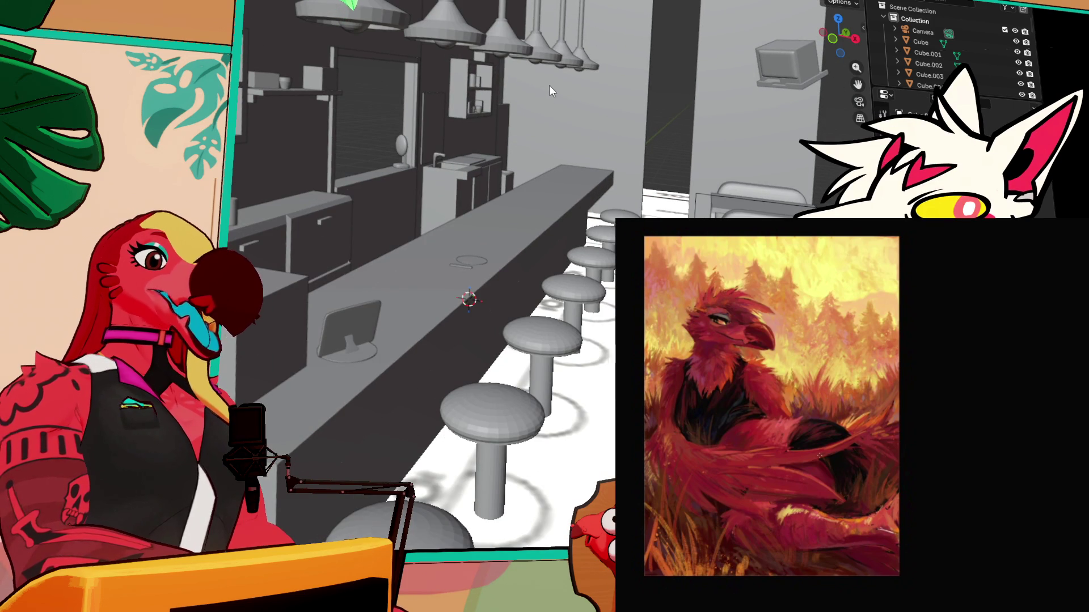
pyautogui.moveTo(539, 182)
pyautogui.mouseDown()
pyautogui.moveTo(536, 195)
pyautogui.moveTo(564, 172)
pyautogui.moveTo(556, 197)
pyautogui.moveTo(523, 213)
pyautogui.moveTo(465, 213)
pyautogui.mouseUp()
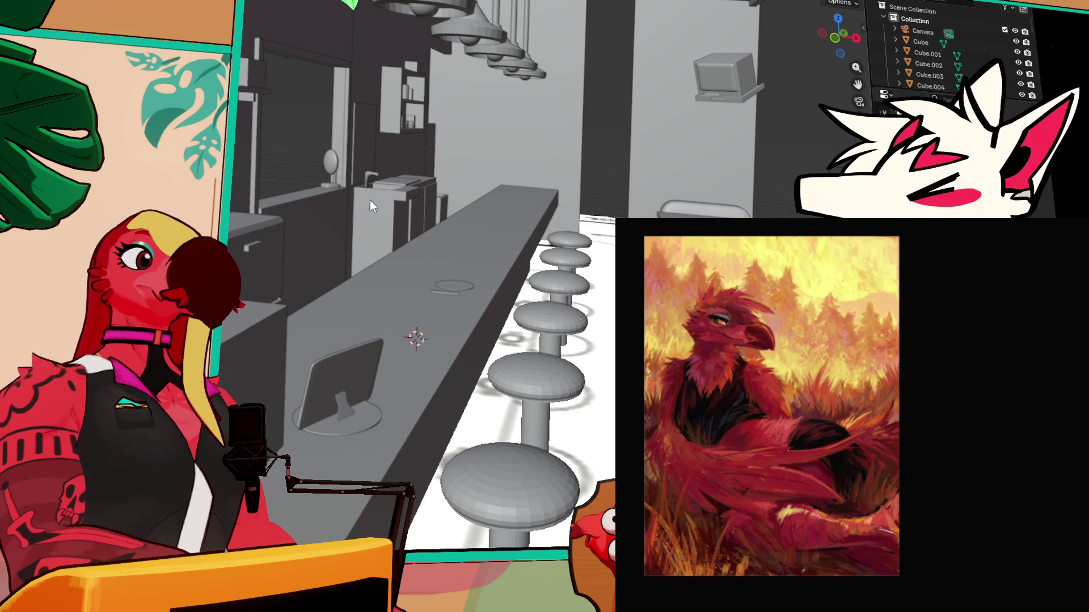
pyautogui.moveTo(634, 200)
pyautogui.mouseDown()
pyautogui.moveTo(569, 250)
pyautogui.moveTo(453, 266)
pyautogui.moveTo(396, 255)
pyautogui.mouseUp()
pyautogui.moveTo(577, 240); pyautogui.dragTo(527, 249)
pyautogui.moveTo(589, 180); pyautogui.dragTo(587, 151)
pyautogui.moveTo(556, 63)
pyautogui.mouseDown()
pyautogui.moveTo(464, 138)
pyautogui.moveTo(454, 126)
pyautogui.moveTo(341, 143)
pyautogui.moveTo(499, 149)
pyautogui.moveTo(492, 133)
pyautogui.moveTo(501, 142)
pyautogui.mouseUp()
pyautogui.scroll(-3, 498, 149)
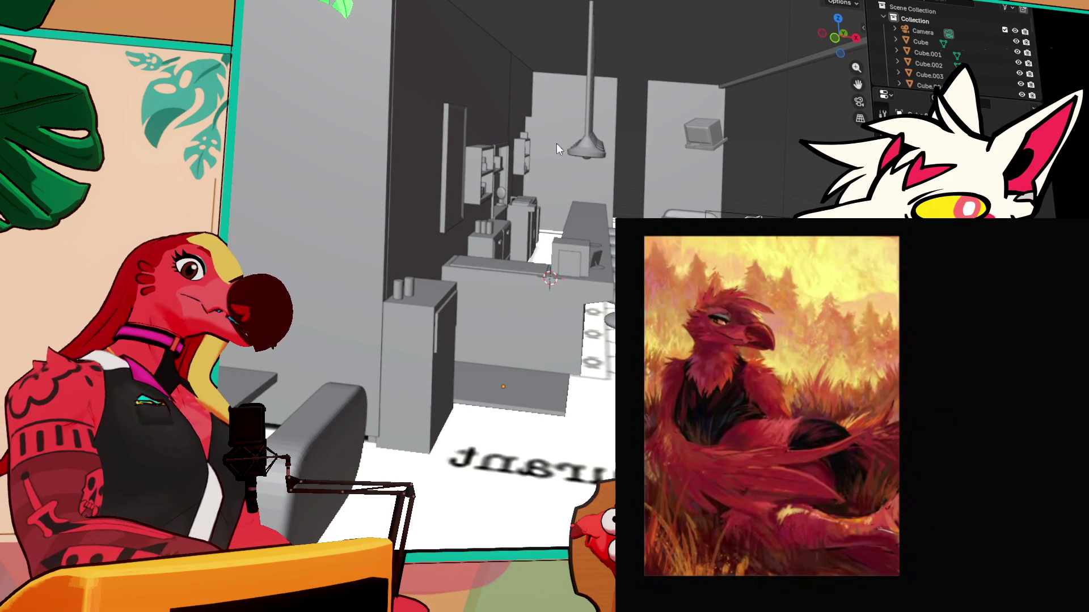
pyautogui.moveTo(559, 176); pyautogui.dragTo(554, 269)
pyautogui.moveTo(539, 232)
pyautogui.mouseDown()
pyautogui.moveTo(427, 252)
pyautogui.moveTo(479, 252)
pyautogui.moveTo(279, 77)
pyautogui.moveTo(345, 90)
pyautogui.moveTo(559, 226)
pyautogui.moveTo(613, 231)
pyautogui.moveTo(549, 202)
pyautogui.mouseUp()
pyautogui.moveTo(356, 194)
pyautogui.mouseDown()
pyautogui.moveTo(355, 210)
pyautogui.moveTo(321, 201)
pyautogui.mouseUp()
# Select the round disc on the counter and frame the view on it
pyautogui.click(431, 307)
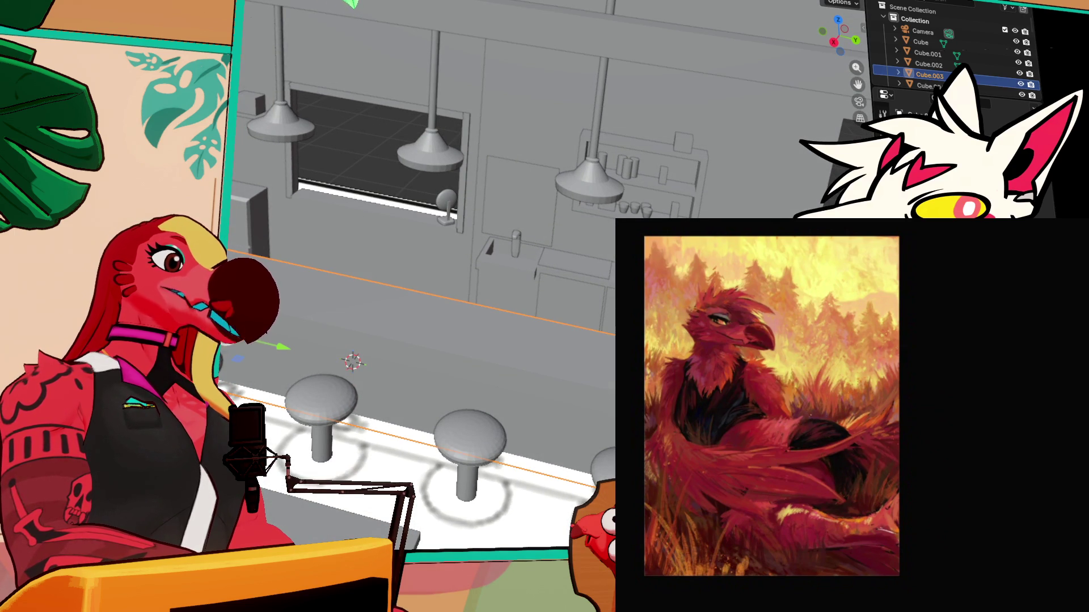
pyautogui.press('KP_Decimal')
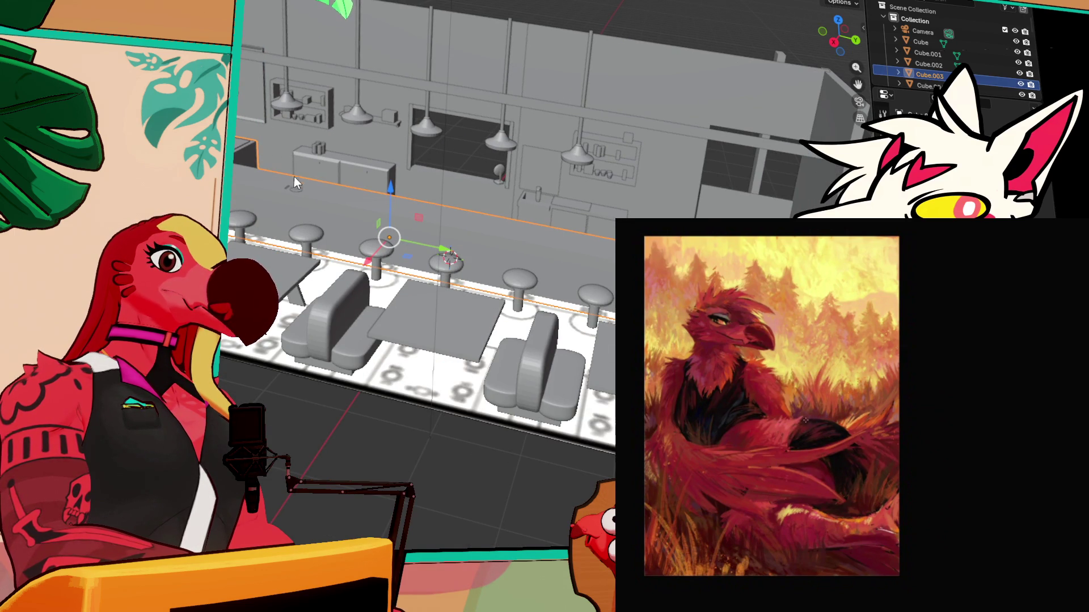
pyautogui.click(292, 187)
pyautogui.press('`')
pyautogui.click(383, 240)
pyautogui.scroll(-8, 384, 239)
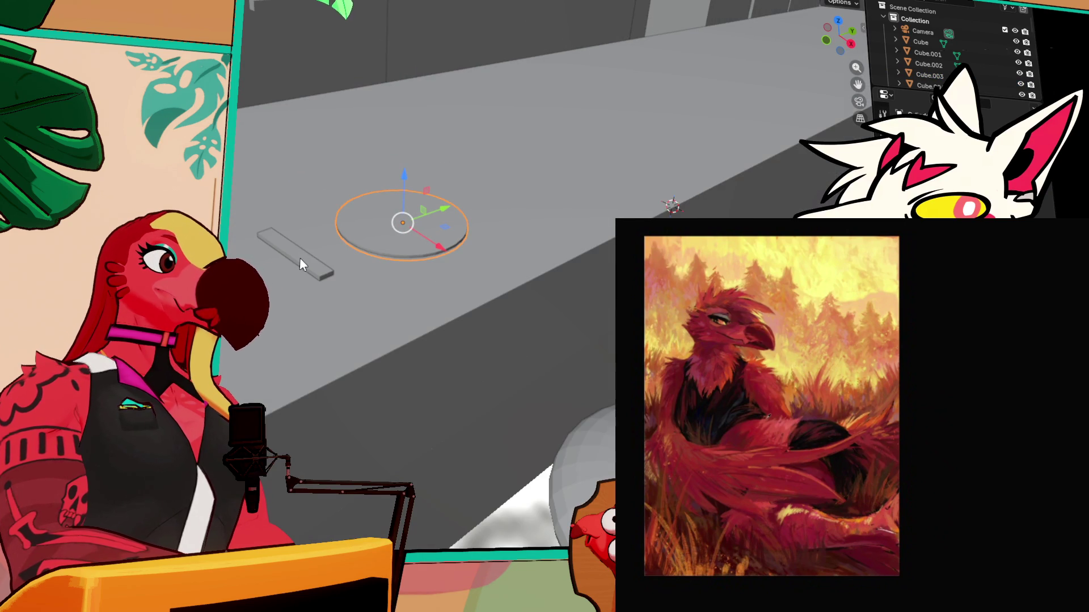
# Add the thin bar, duplicate both, and shift the copies along Y
pyautogui.keyDown('shift'); pyautogui.click(304, 260); pyautogui.keyUp('shift')
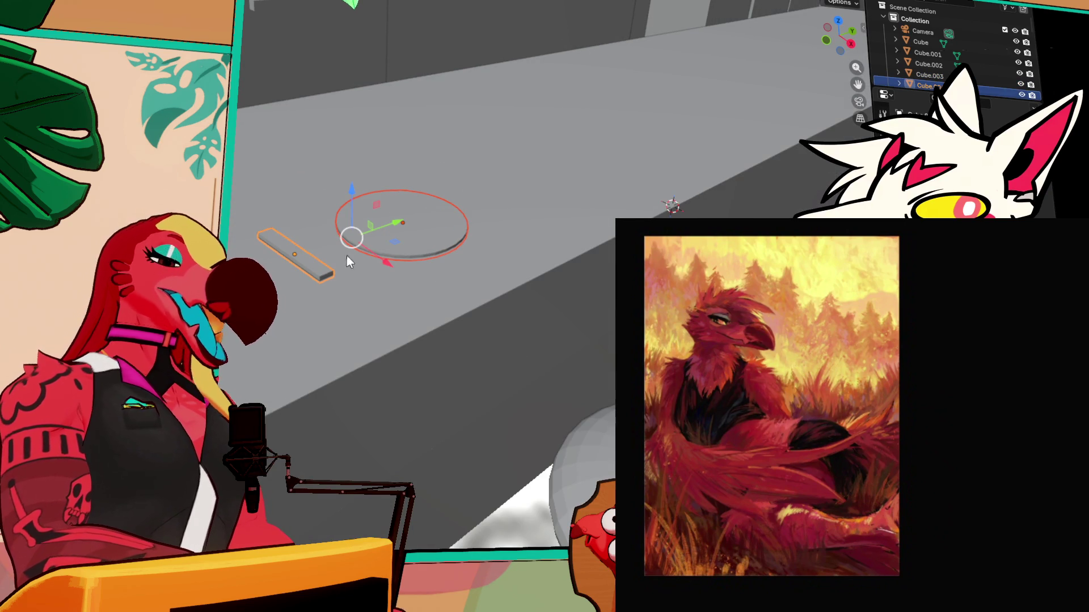
pyautogui.hotkey('shift', 'd')
pyautogui.press('y')
pyautogui.press('Return')
pyautogui.press('KP_Decimal')
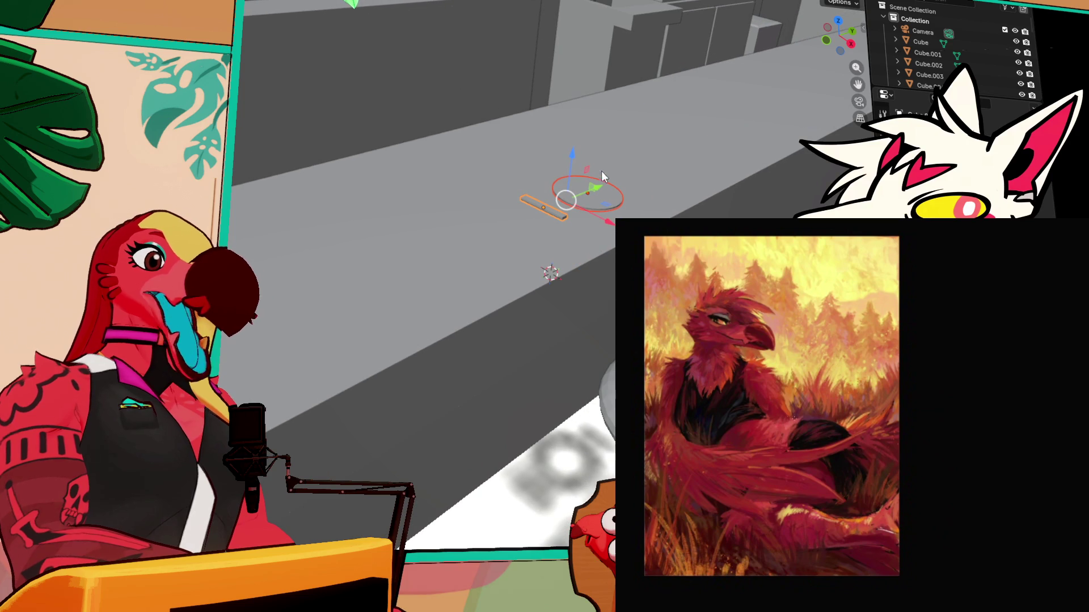
pyautogui.moveTo(620, 203); pyautogui.dragTo(653, 204)
pyautogui.moveTo(612, 275)
pyautogui.mouseDown()
pyautogui.moveTo(309, 83)
pyautogui.moveTo(573, 180)
pyautogui.moveTo(511, 182)
pyautogui.moveTo(648, 192)
pyautogui.moveTo(533, 162)
pyautogui.moveTo(627, 116)
pyautogui.moveTo(597, 134)
pyautogui.moveTo(539, 211)
pyautogui.moveTo(483, 185)
pyautogui.moveTo(435, 185)
pyautogui.mouseUp()
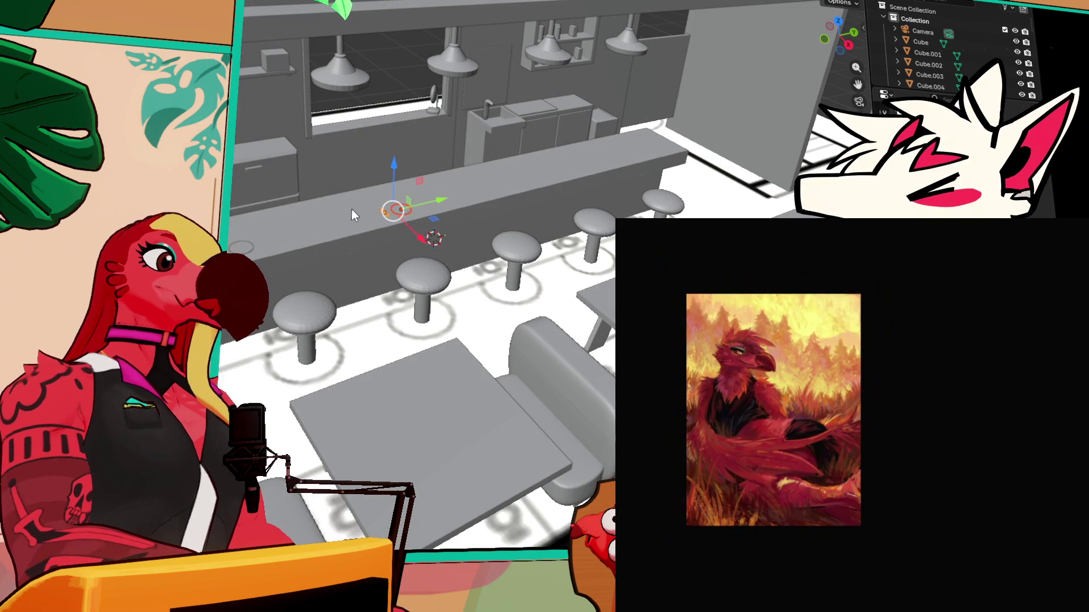
# Slide the copied disc and bar along Y to sit in front of a stool
pyautogui.moveTo(393, 214); pyautogui.dragTo(383, 211)
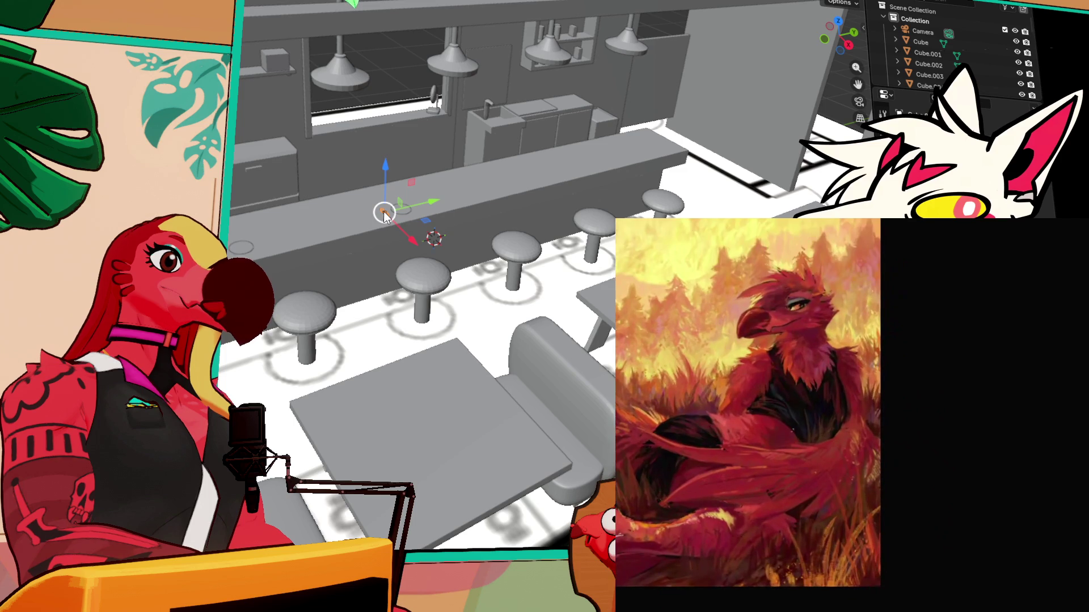
pyautogui.moveTo(429, 204); pyautogui.dragTo(453, 194)
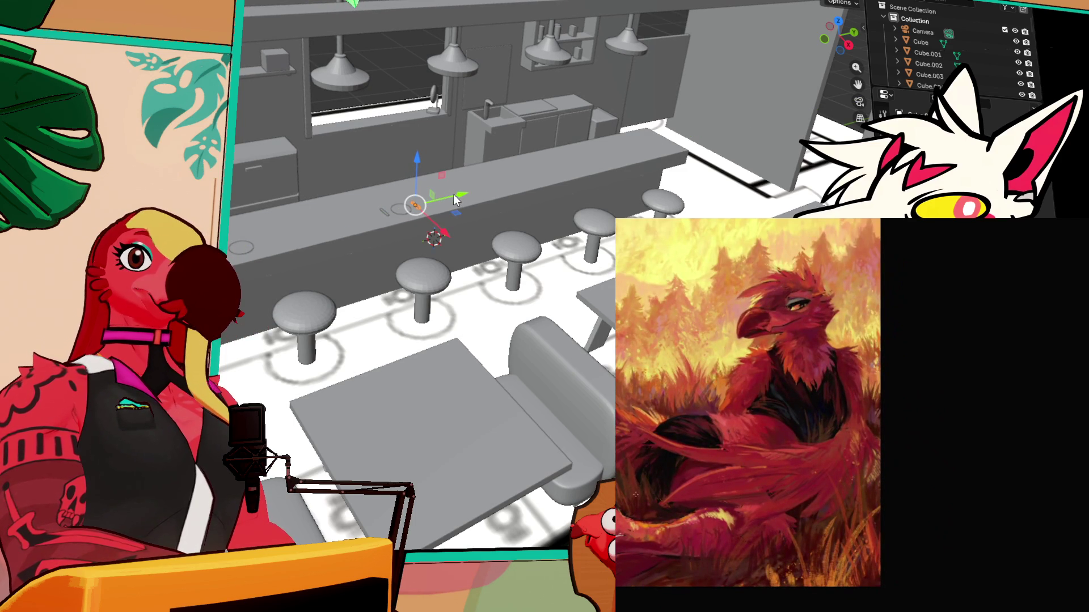
pyautogui.scroll(3, 431, 249)
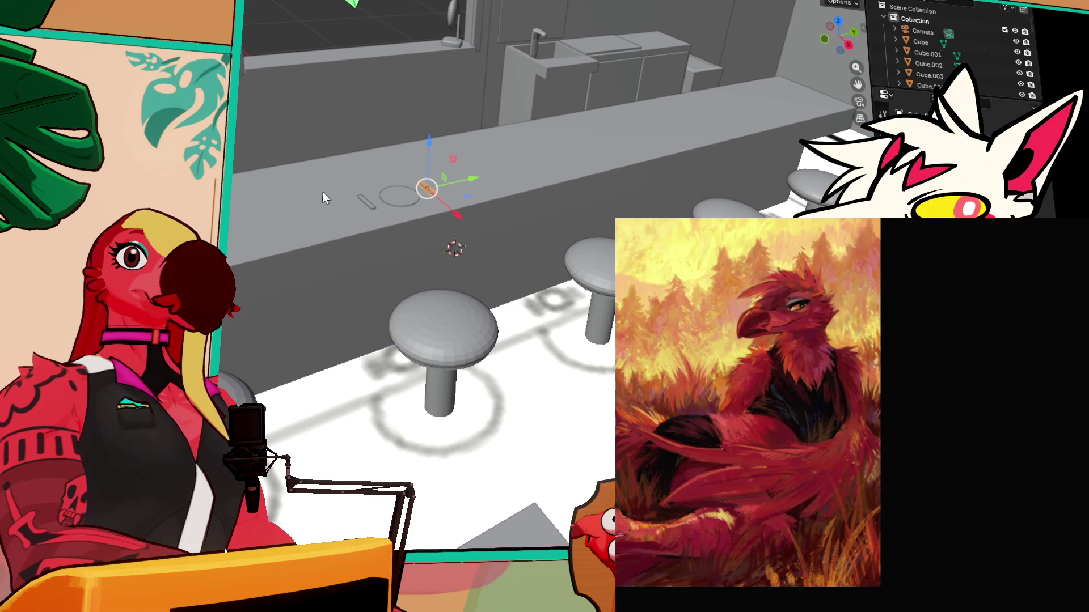
pyautogui.moveTo(399, 253)
pyautogui.mouseDown()
pyautogui.moveTo(418, 231)
pyautogui.moveTo(319, 231)
pyautogui.moveTo(334, 230)
pyautogui.mouseUp()
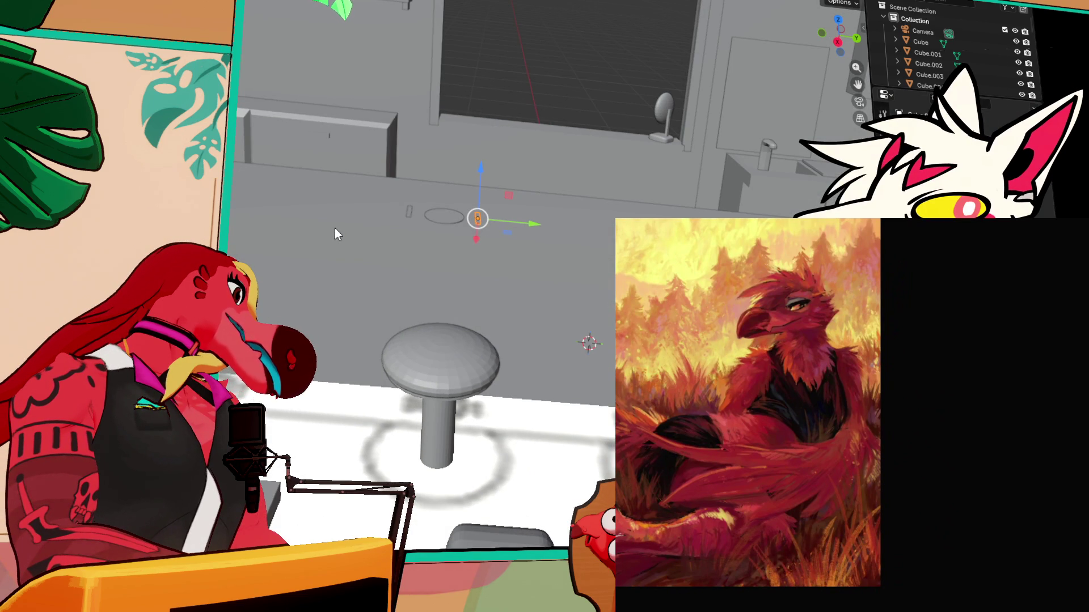
pyautogui.moveTo(449, 264); pyautogui.dragTo(473, 254)
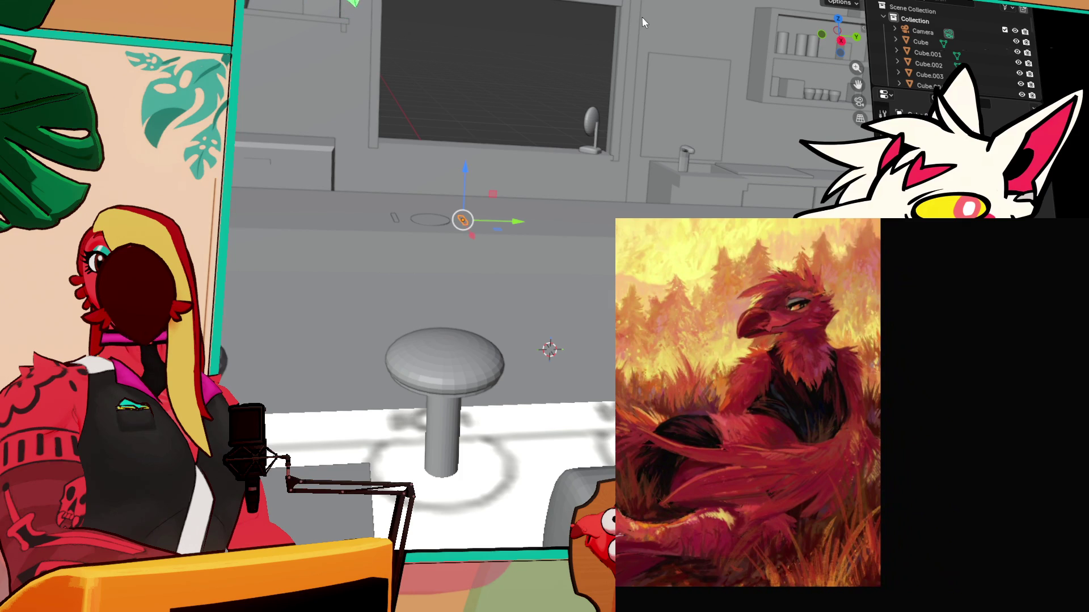
pyautogui.moveTo(512, 158)
pyautogui.mouseDown()
pyautogui.moveTo(523, 199)
pyautogui.moveTo(254, 162)
pyautogui.moveTo(400, 178)
pyautogui.moveTo(510, 148)
pyautogui.moveTo(594, 165)
pyautogui.moveTo(574, 278)
pyautogui.mouseUp()
pyautogui.scroll(3, 574, 278)
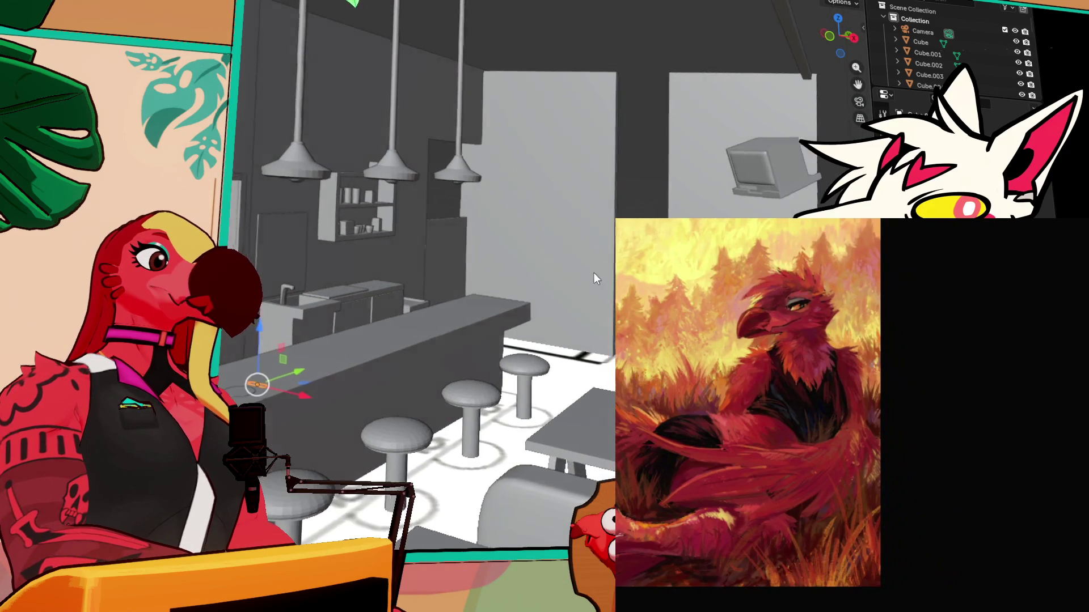
# Find the extra picture frame on the back wall and delete it
pyautogui.click(559, 238)
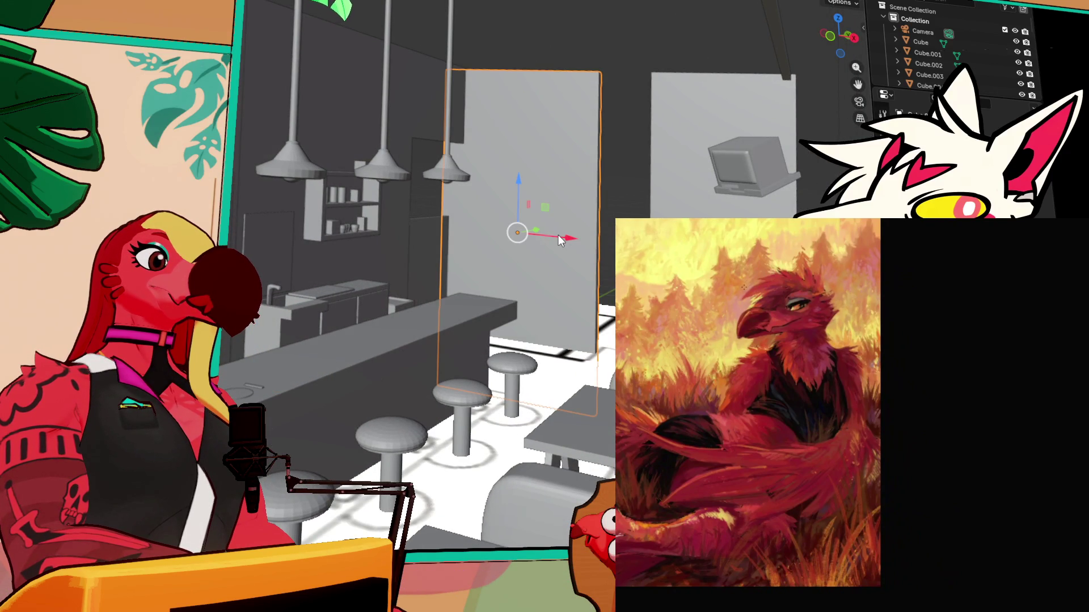
pyautogui.scroll(2, 558, 234)
pyautogui.scroll(2, 498, 291)
pyautogui.scroll(-5, 498, 291)
pyautogui.moveTo(327, 275); pyautogui.dragTo(255, 280)
pyautogui.scroll(3, 255, 281)
pyautogui.scroll(-5, 544, 232)
pyautogui.moveTo(544, 233)
pyautogui.mouseDown()
pyautogui.moveTo(487, 192)
pyautogui.moveTo(292, 211)
pyautogui.moveTo(340, 214)
pyautogui.moveTo(364, 287)
pyautogui.mouseUp()
pyautogui.scroll(3, 292, 211)
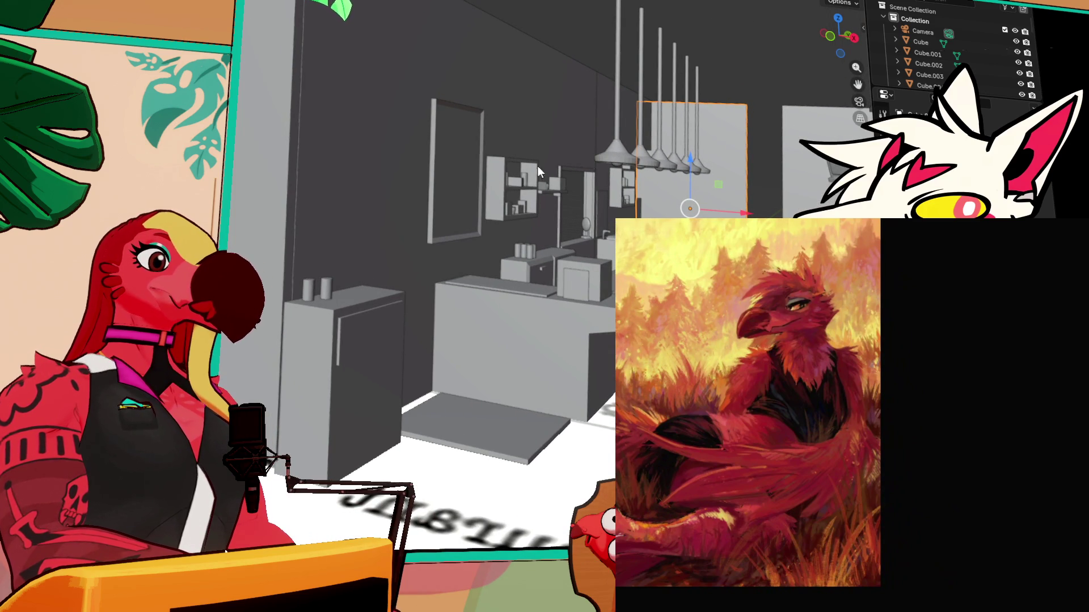
pyautogui.click(449, 190)
pyautogui.moveTo(505, 174)
pyautogui.mouseDown()
pyautogui.moveTo(348, 164)
pyautogui.moveTo(330, 193)
pyautogui.mouseUp()
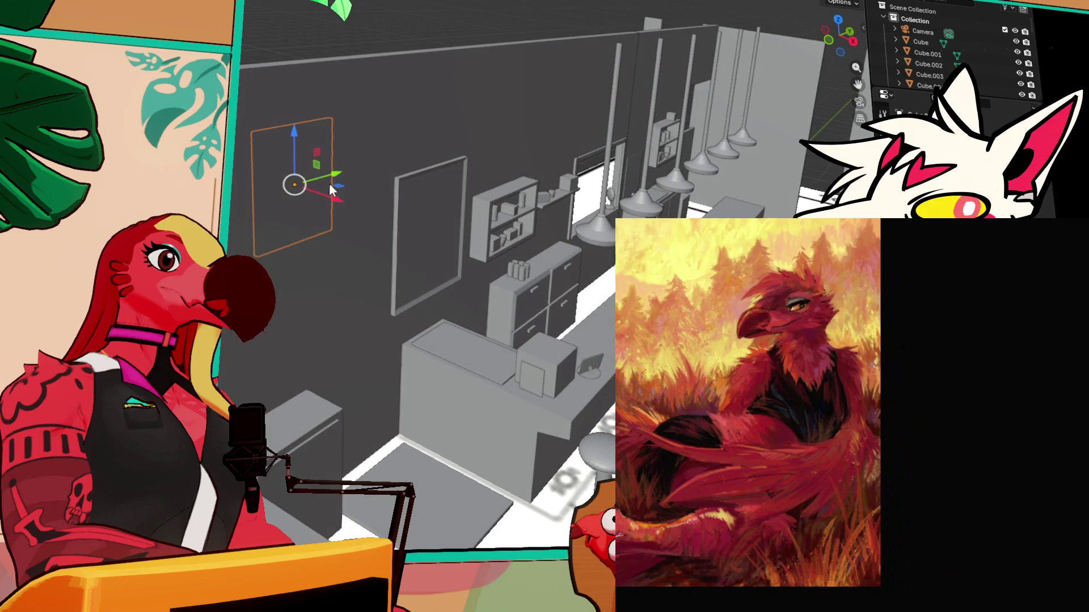
pyautogui.press('Delete')
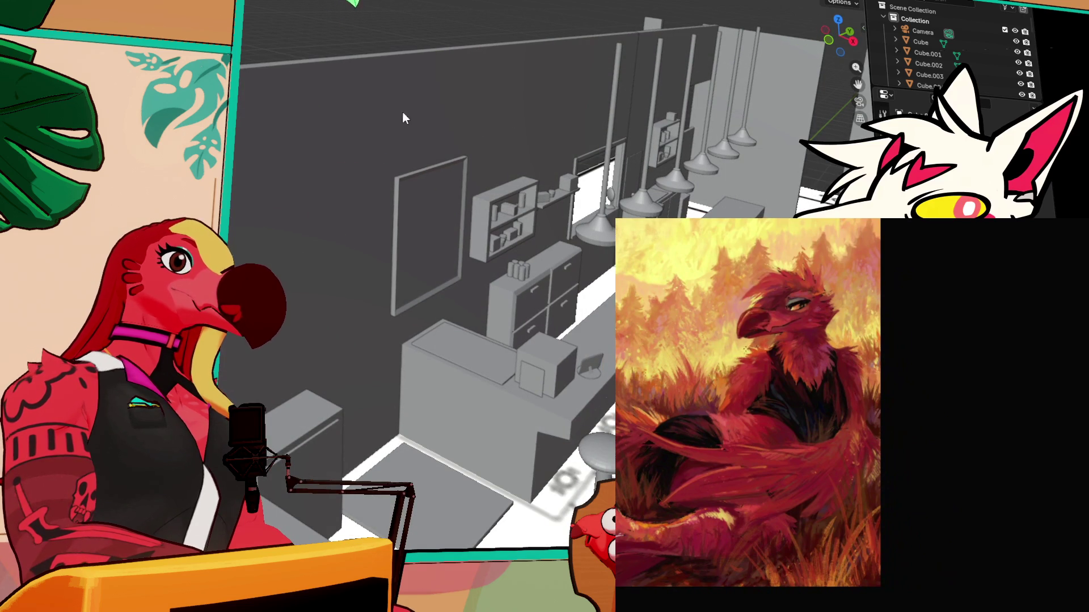
# In top view, rotate the remaining frame and move it flat against the wall
pyautogui.click(845, 24)
pyautogui.scroll(5, 518, 170)
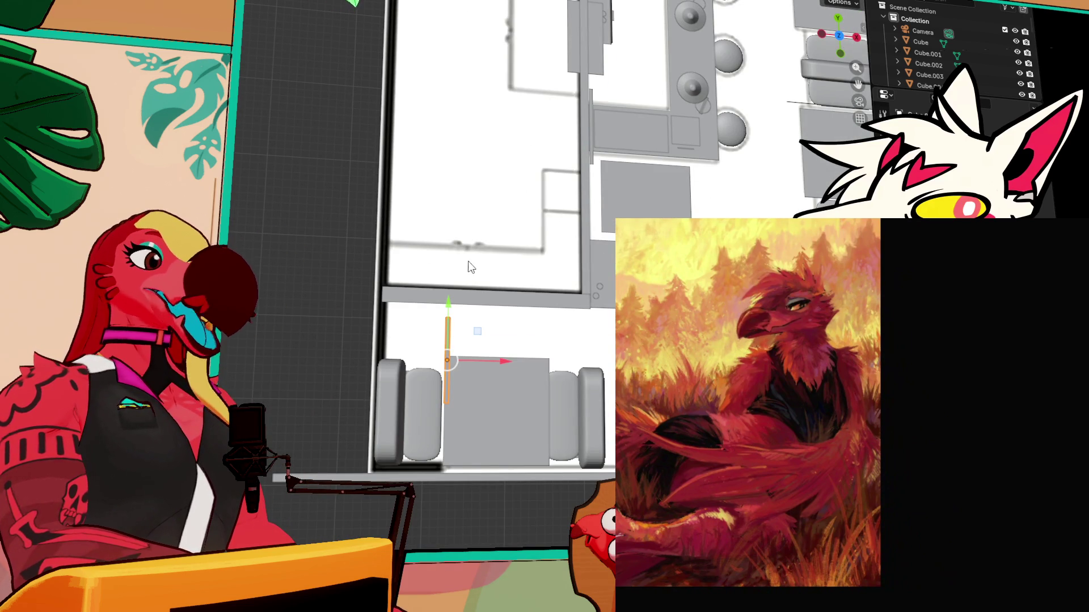
pyautogui.press('r')
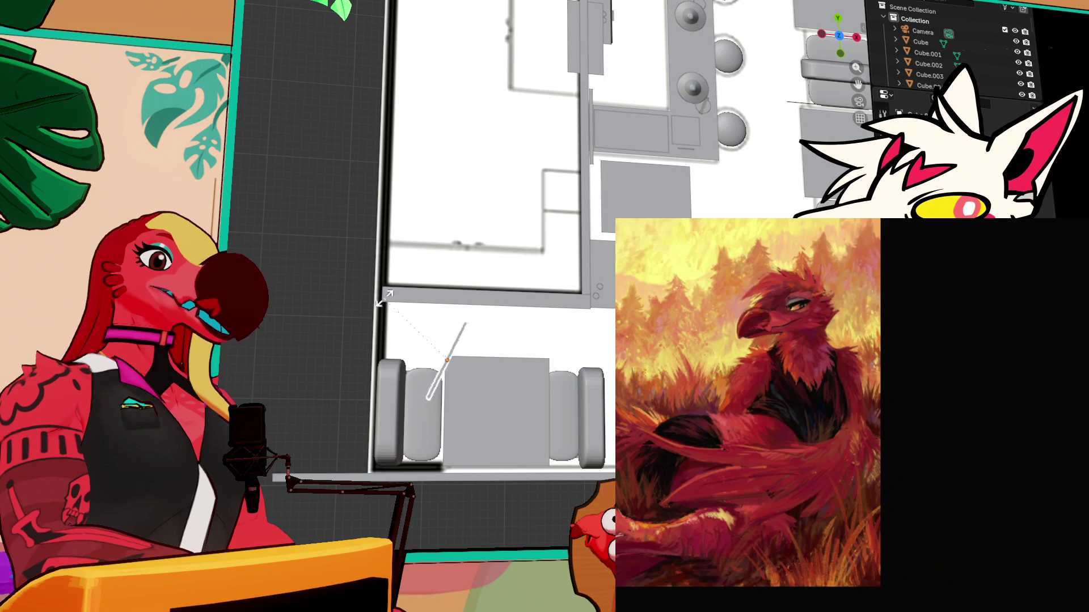
pyautogui.click(569, 356)
pyautogui.press('g')
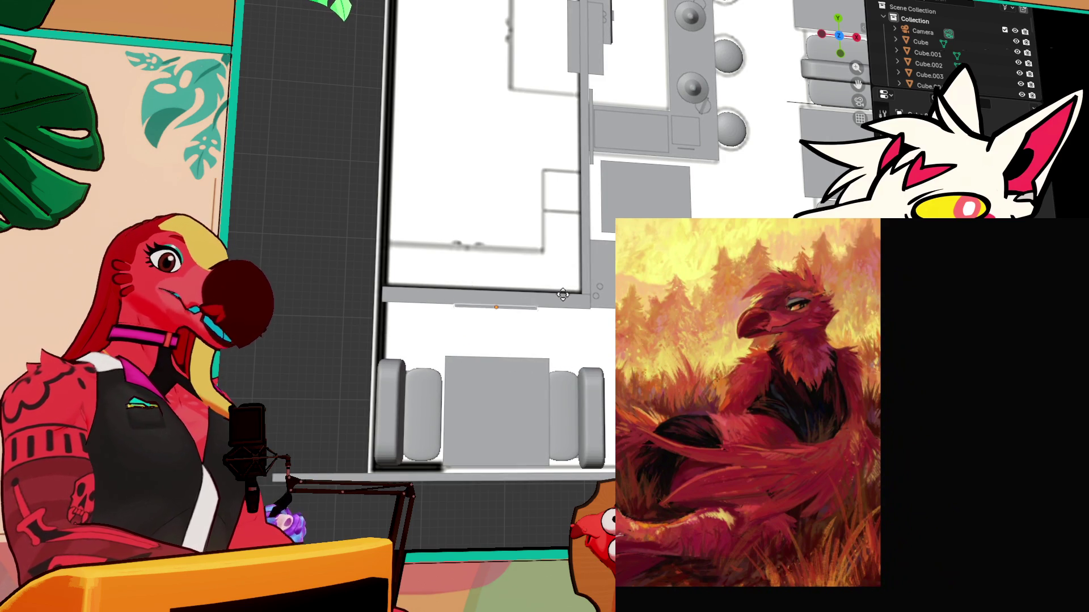
pyautogui.click(562, 300)
# View the frame straight on and scale it wider along X
pyautogui.press('`')
pyautogui.click(583, 352)
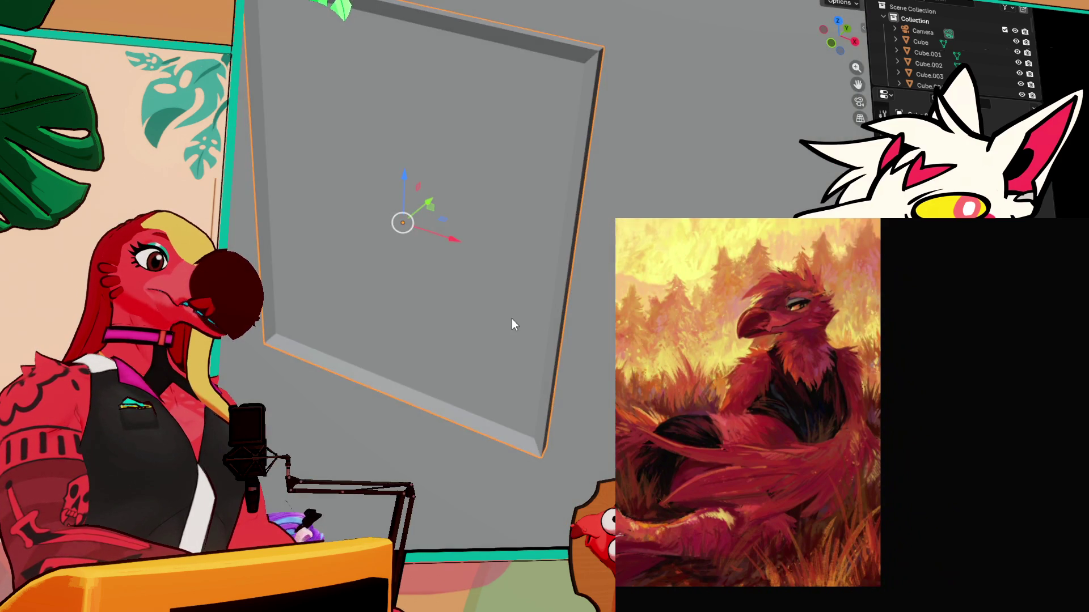
pyautogui.press('`')
pyautogui.click(517, 248)
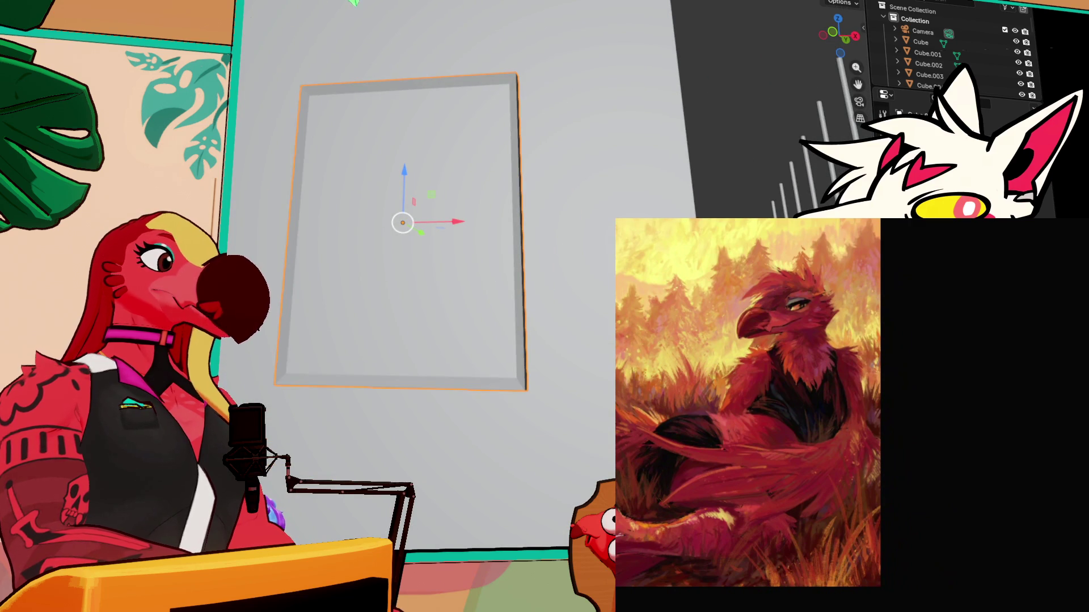
pyautogui.hotkey('shift', 'space')
pyautogui.press('s')
pyautogui.moveTo(465, 222); pyautogui.dragTo(480, 223)
pyautogui.moveTo(577, 274)
pyautogui.mouseDown()
pyautogui.moveTo(557, 287)
pyautogui.moveTo(600, 287)
pyautogui.moveTo(540, 275)
pyautogui.moveTo(624, 272)
pyautogui.mouseUp()
pyautogui.moveTo(475, 305)
pyautogui.mouseDown()
pyautogui.moveTo(421, 315)
pyautogui.moveTo(482, 340)
pyautogui.mouseUp()
pyautogui.scroll(-10, 431, 283)
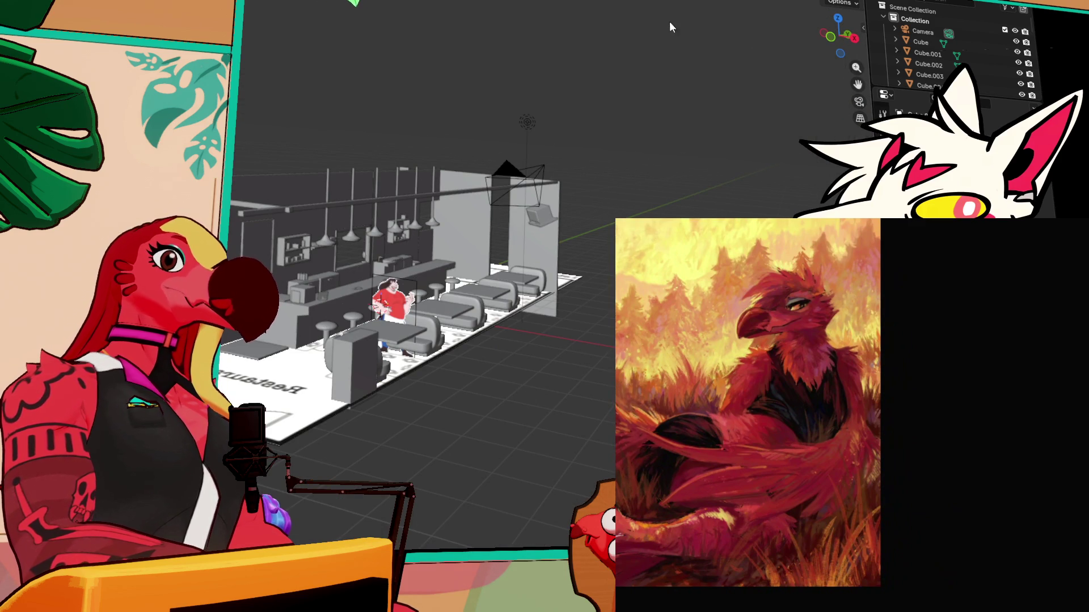
# Select the small panel on the booth divider wall
pyautogui.click(839, 20)
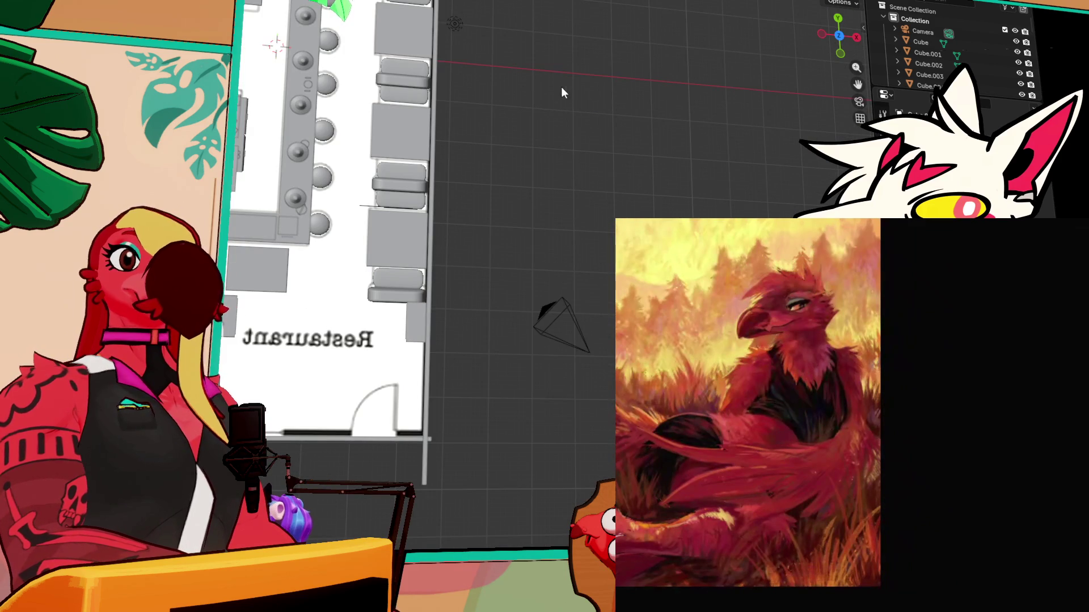
pyautogui.moveTo(485, 65); pyautogui.dragTo(549, 180)
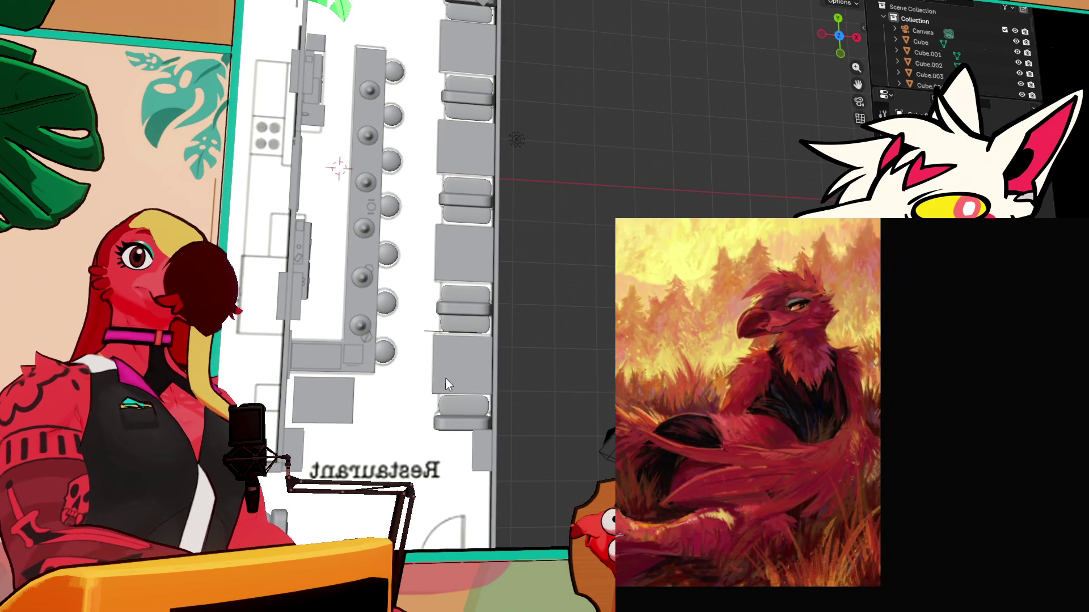
pyautogui.scroll(5, 431, 317)
pyautogui.press('`')
pyautogui.click(411, 350)
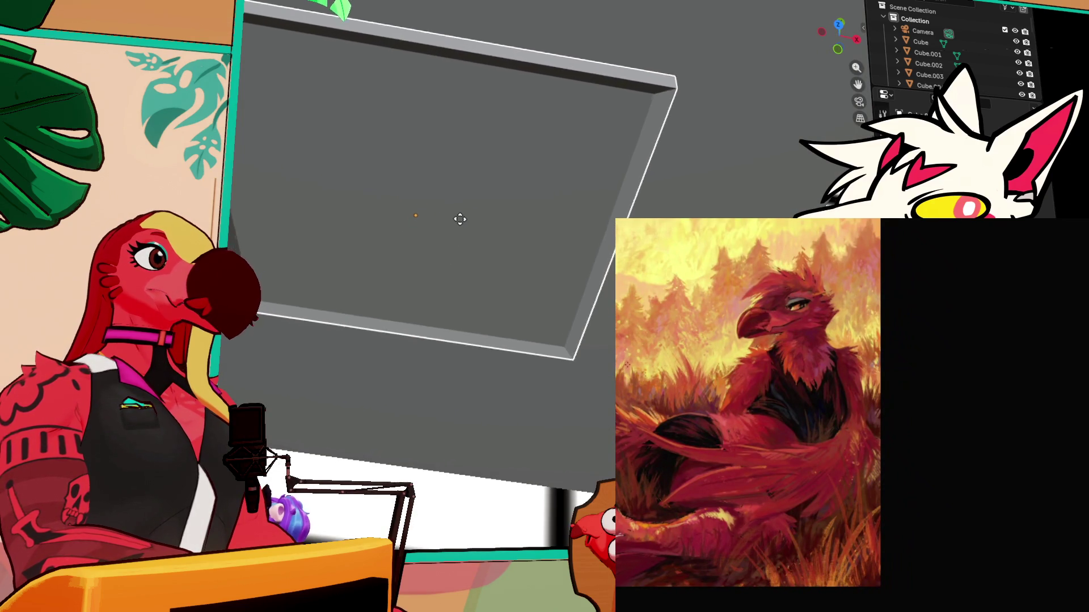
pyautogui.click(501, 250)
pyautogui.moveTo(501, 251)
pyautogui.mouseDown()
pyautogui.moveTo(438, 171)
pyautogui.moveTo(423, 174)
pyautogui.moveTo(493, 248)
pyautogui.mouseUp()
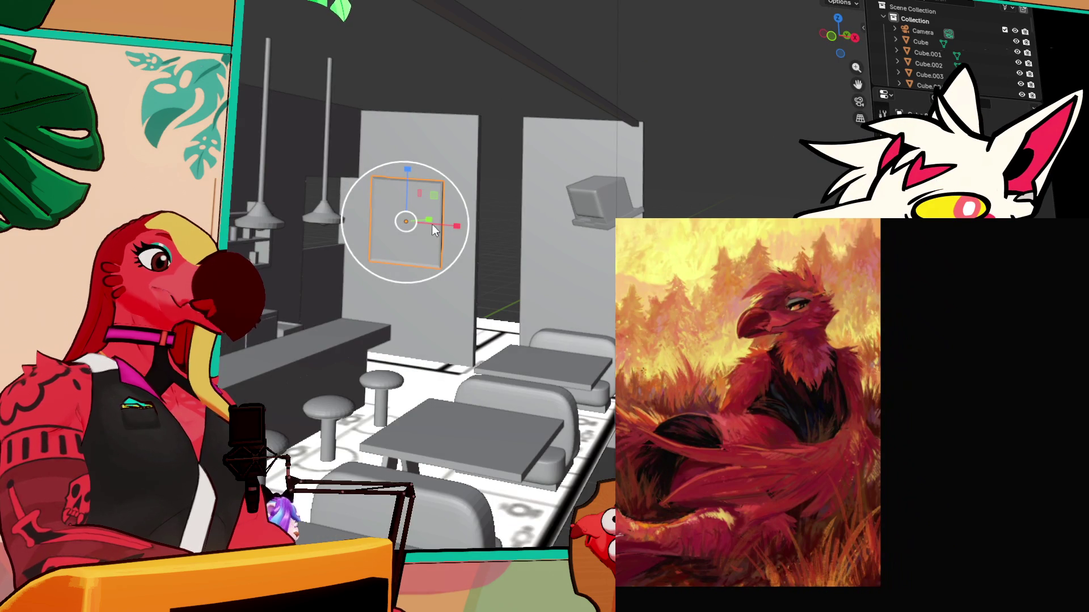
# Nudge the panel slightly right and lower it using the move gizmo's X and Z arrows
pyautogui.hotkey('shift', 'space')
pyautogui.press('g')
pyautogui.moveTo(461, 225); pyautogui.dragTo(465, 225)
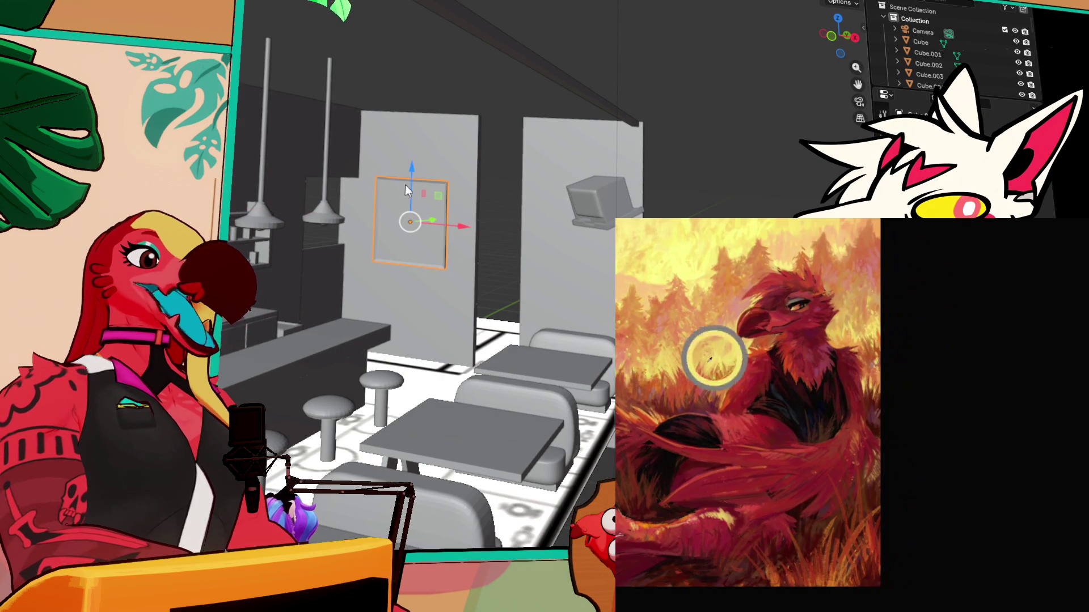
pyautogui.moveTo(412, 167); pyautogui.dragTo(412, 182)
pyautogui.moveTo(456, 235); pyautogui.dragTo(466, 247)
pyautogui.scroll(5, 549, 299)
pyautogui.scroll(-10, 523, 312)
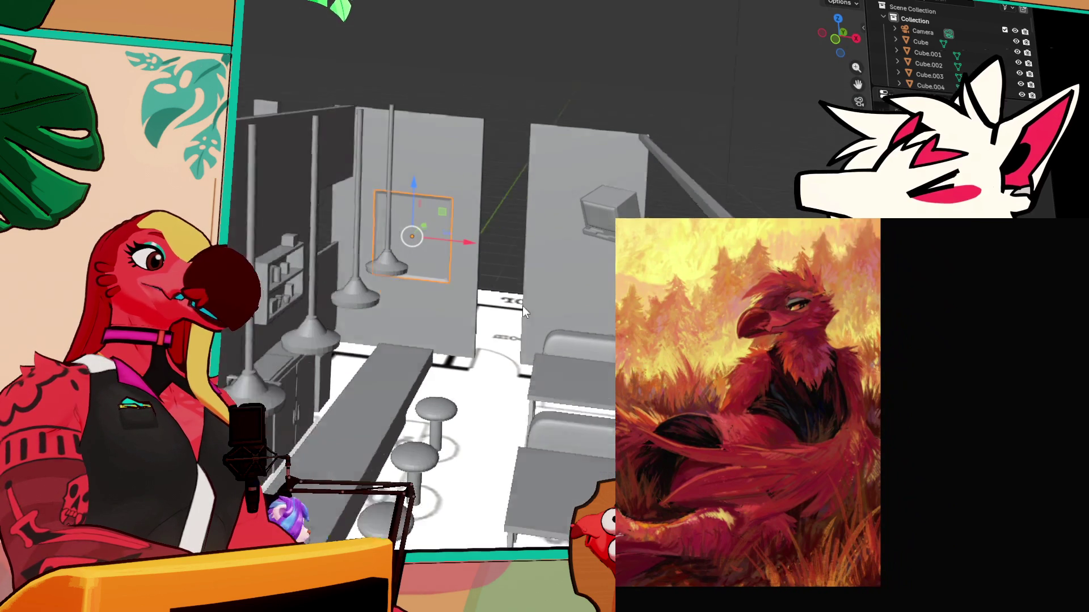
pyautogui.scroll(10, 471, 303)
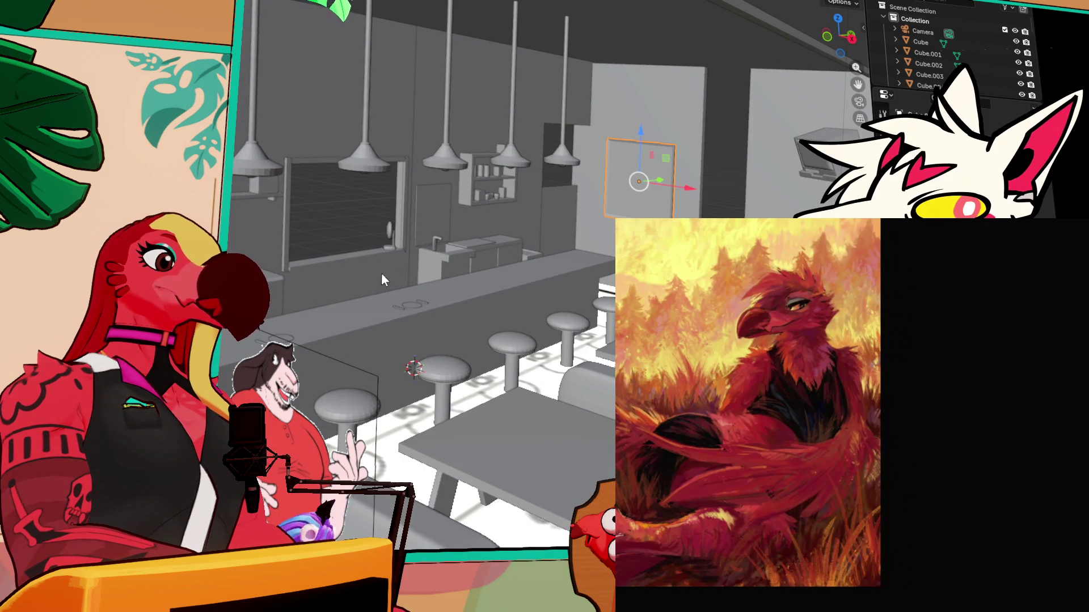
# Draw a new box over the kitchen counter plan and set its height
pyautogui.scroll(5, 355, 308)
pyautogui.scroll(5, 365, 357)
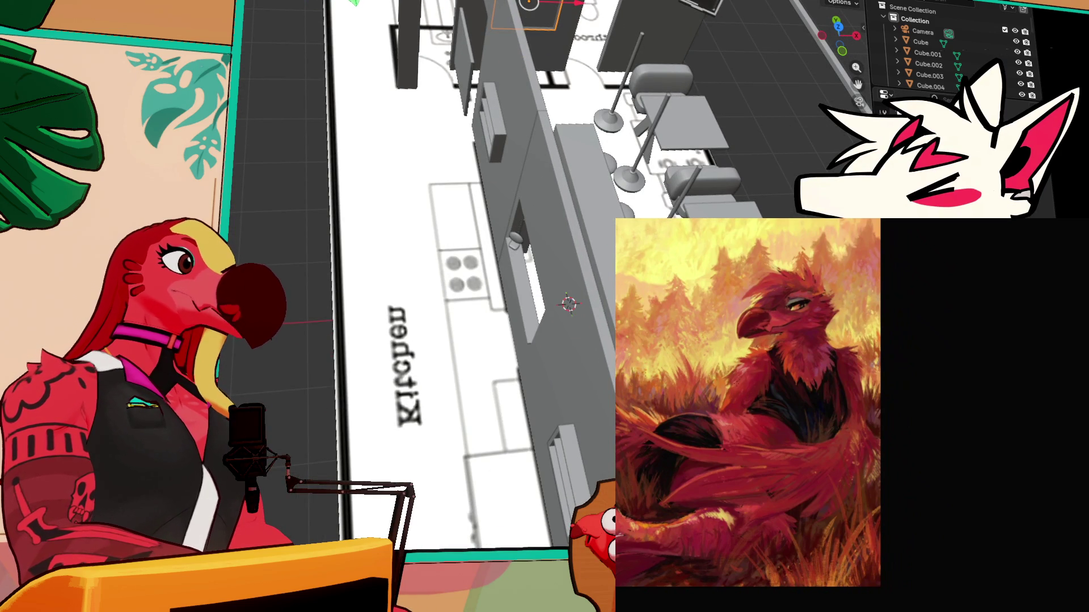
pyautogui.scroll(5, 377, 256)
pyautogui.scroll(5, 380, 234)
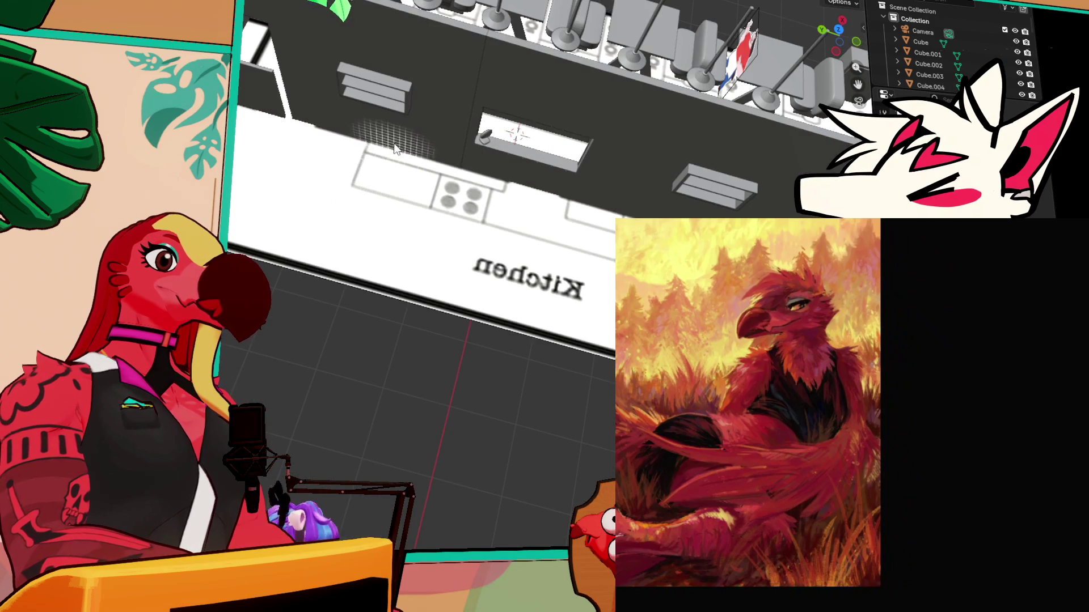
pyautogui.moveTo(353, 191)
pyautogui.mouseDown()
pyautogui.moveTo(641, 226)
pyautogui.moveTo(652, 238)
pyautogui.mouseUp()
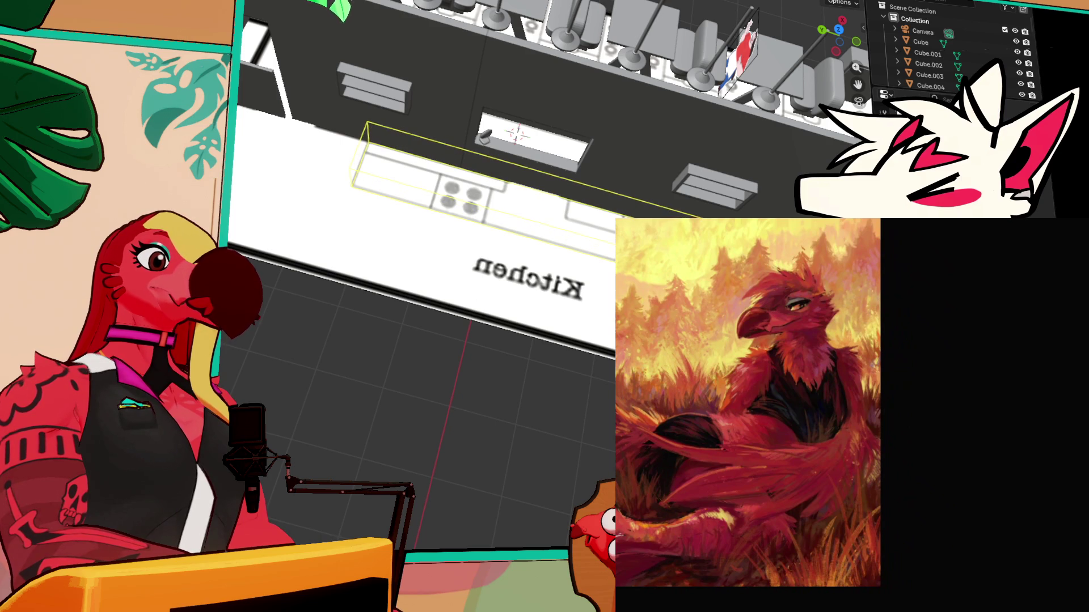
pyautogui.click(640, 208)
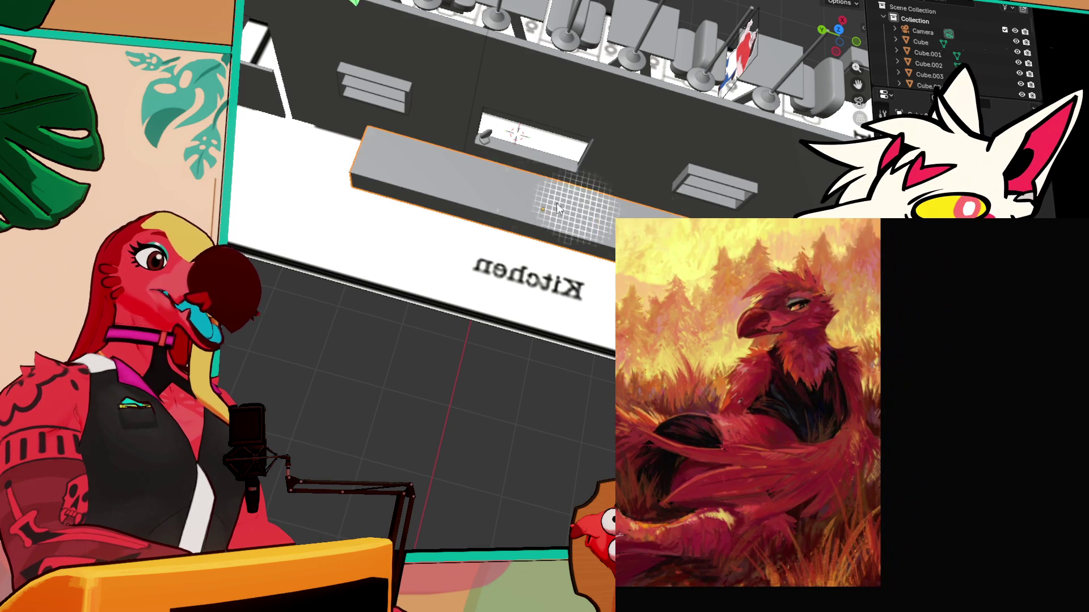
# Add a second box starting from the first box's corner
pyautogui.scroll(4, 430, 142)
pyautogui.scroll(-2, 430, 141)
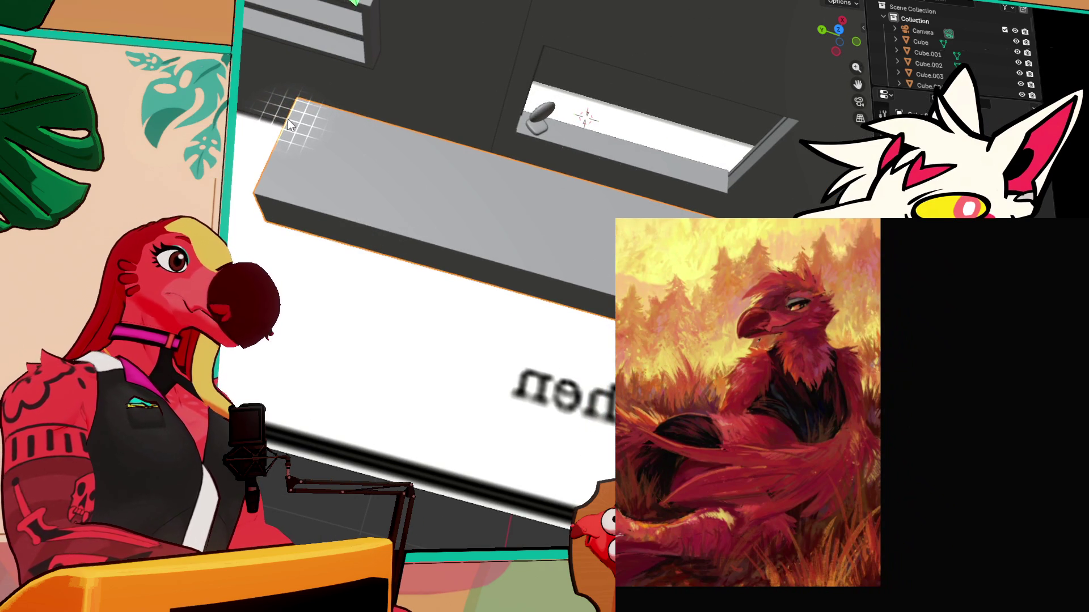
pyautogui.moveTo(294, 114)
pyautogui.mouseDown()
pyautogui.moveTo(525, 155)
pyautogui.moveTo(499, 153)
pyautogui.moveTo(448, 187)
pyautogui.moveTo(571, 141)
pyautogui.moveTo(244, 120)
pyautogui.moveTo(431, 148)
pyautogui.moveTo(357, 142)
pyautogui.moveTo(341, 157)
pyautogui.moveTo(436, 170)
pyautogui.mouseUp()
pyautogui.click(519, 140)
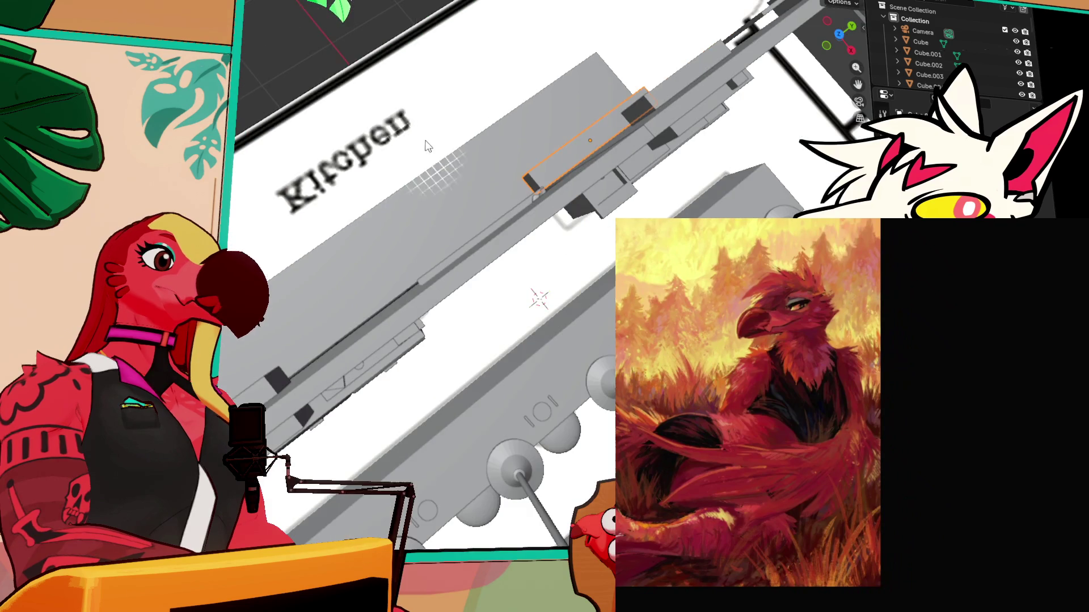
pyautogui.moveTo(348, 104); pyautogui.dragTo(443, 63)
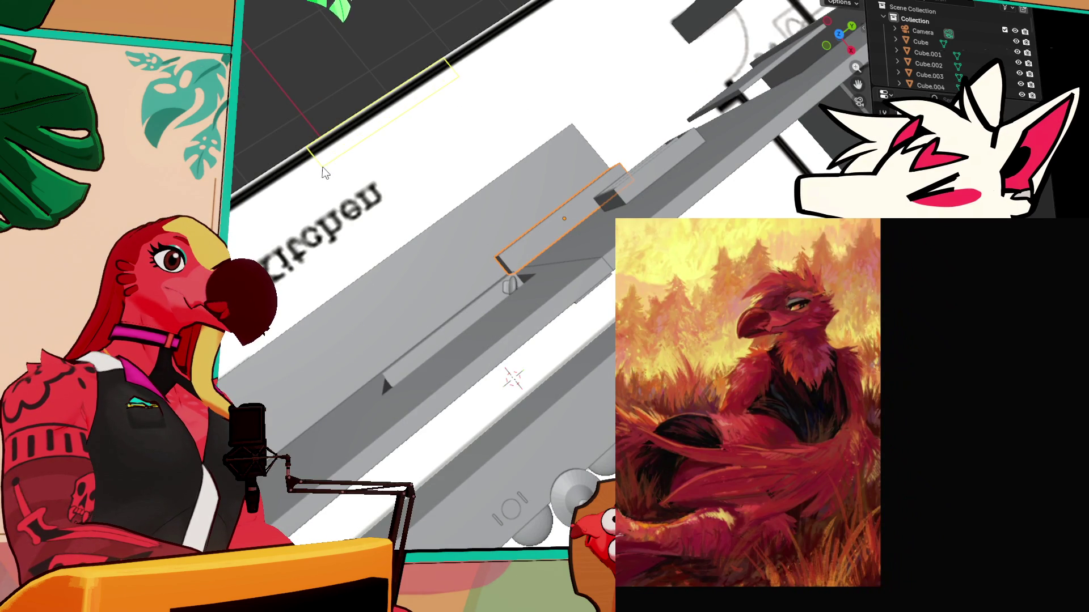
pyautogui.click(382, 48)
pyautogui.moveTo(386, 32)
pyautogui.mouseDown()
pyautogui.moveTo(417, 83)
pyautogui.moveTo(484, 25)
pyautogui.moveTo(481, 68)
pyautogui.mouseUp()
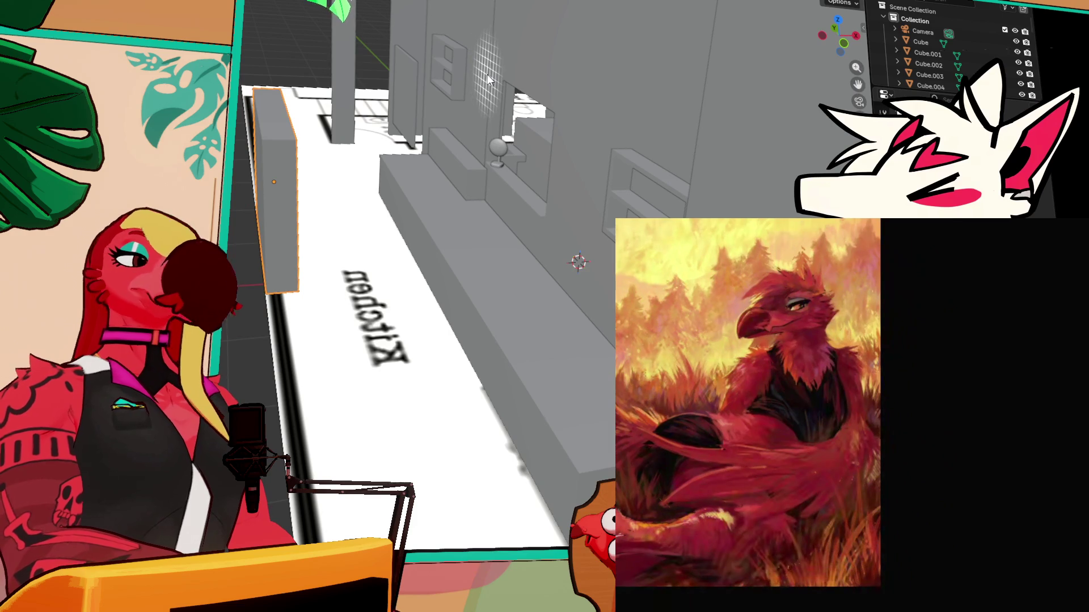
pyautogui.moveTo(502, 94)
pyautogui.mouseDown()
pyautogui.moveTo(530, 96)
pyautogui.moveTo(521, 138)
pyautogui.moveTo(536, 121)
pyautogui.moveTo(431, 128)
pyautogui.moveTo(340, 102)
pyautogui.moveTo(275, 114)
pyautogui.moveTo(384, 102)
pyautogui.moveTo(447, 111)
pyautogui.moveTo(438, 148)
pyautogui.moveTo(322, 127)
pyautogui.moveTo(452, 160)
pyautogui.mouseUp()
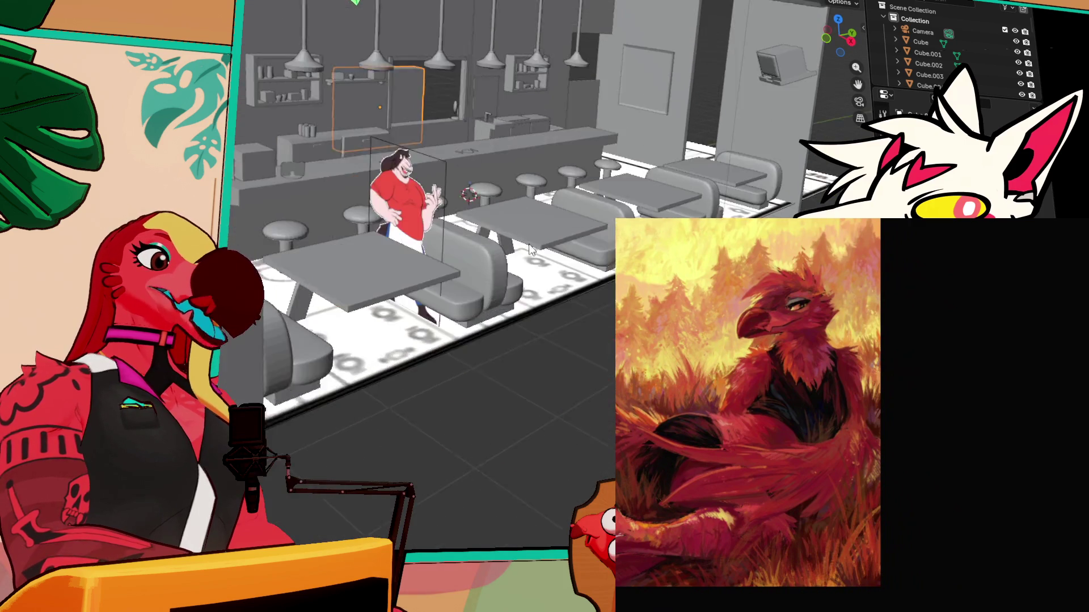
# Navigate to the serving window and cabinet with the move gizmo shown
pyautogui.scroll(5, 429, 281)
pyautogui.scroll(-5, 428, 281)
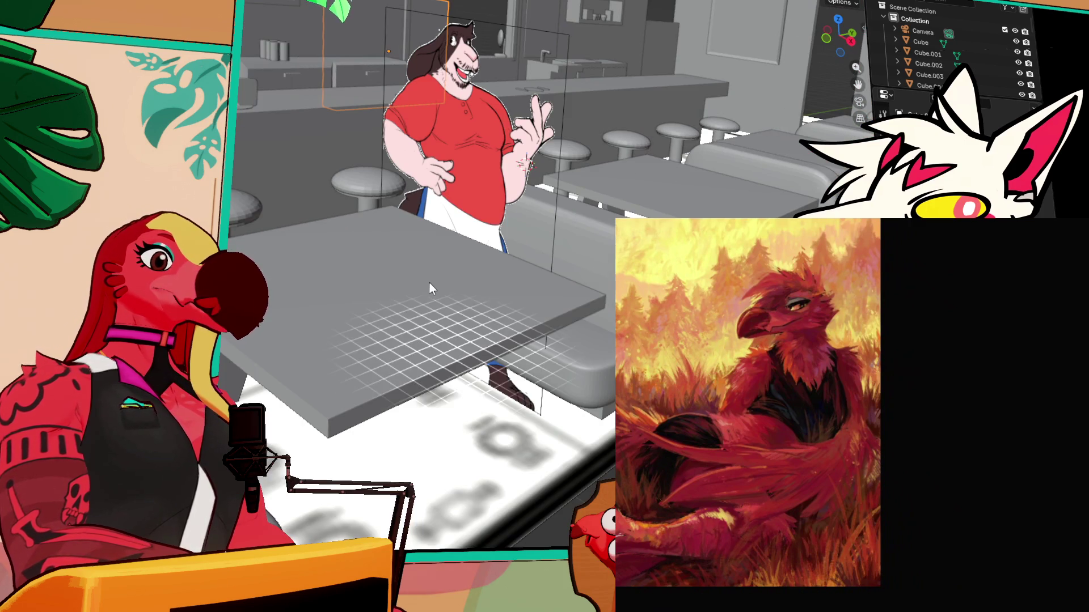
pyautogui.moveTo(431, 218)
pyautogui.mouseDown()
pyautogui.moveTo(486, 316)
pyautogui.moveTo(499, 284)
pyautogui.moveTo(523, 296)
pyautogui.mouseUp()
pyautogui.scroll(-3, 523, 295)
pyautogui.scroll(5, 523, 295)
pyautogui.moveTo(539, 236); pyautogui.dragTo(469, 233)
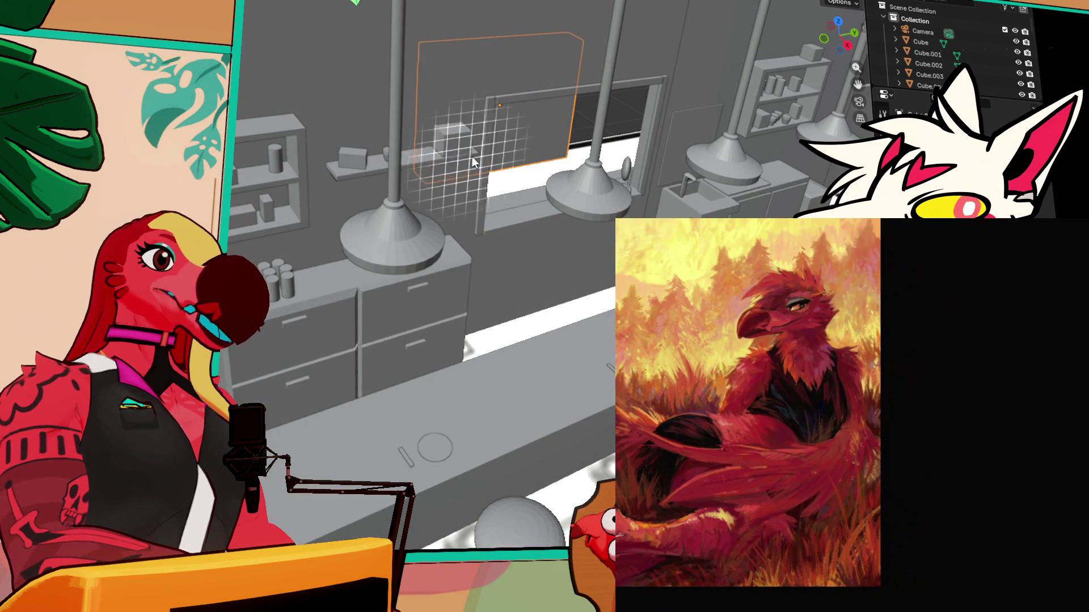
pyautogui.hotkey('shift', 'space')
pyautogui.press('g')
pyautogui.moveTo(435, 151); pyautogui.dragTo(407, 150)
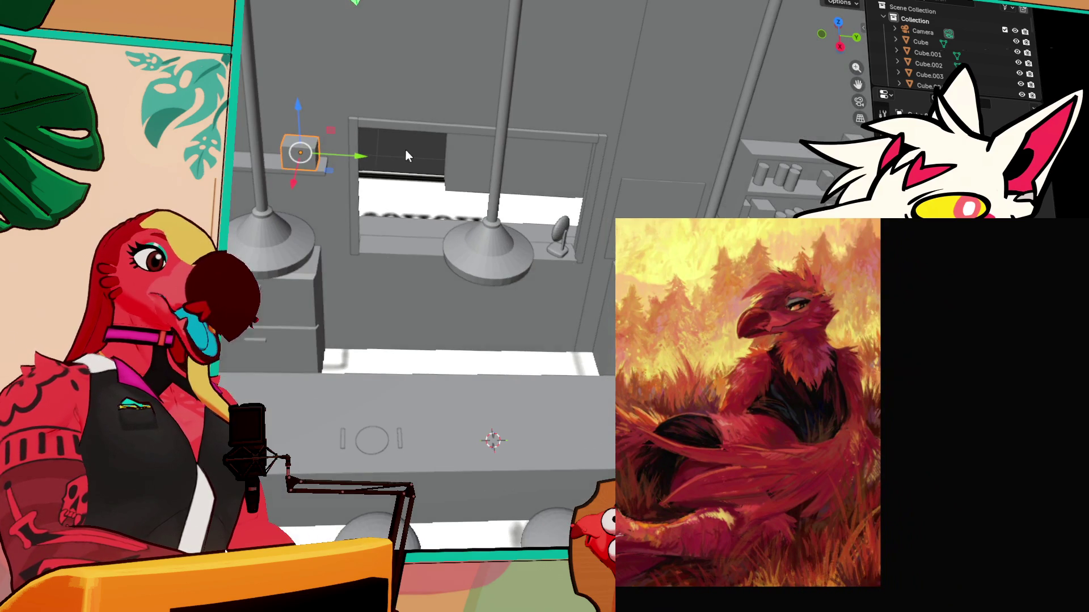
# Move the small cube on Z onto the cabinet top beside the cylinders
pyautogui.press('g')
pyautogui.press('y')
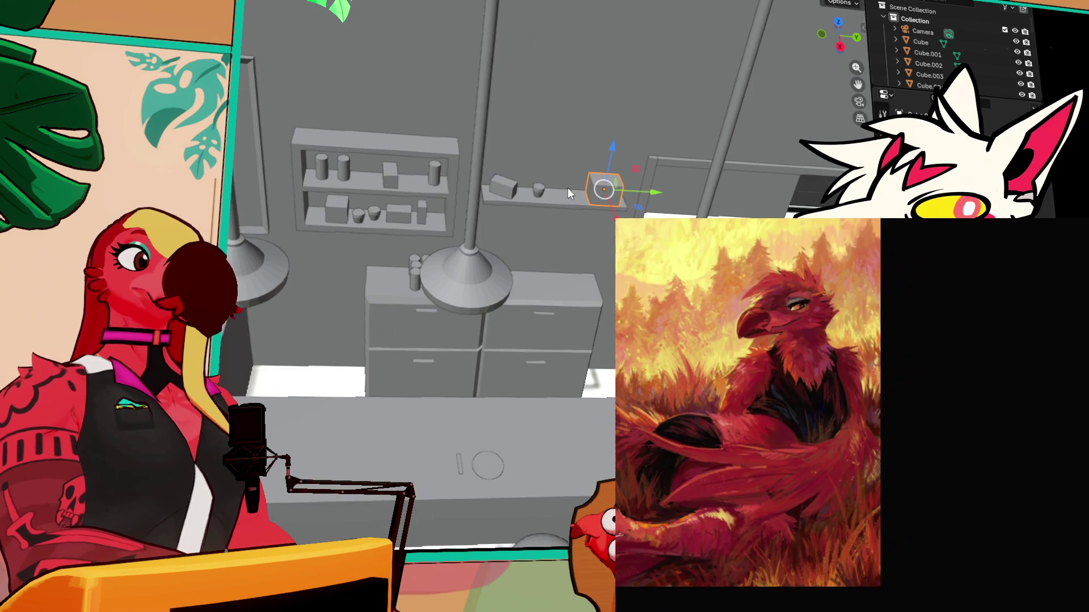
pyautogui.press('Escape')
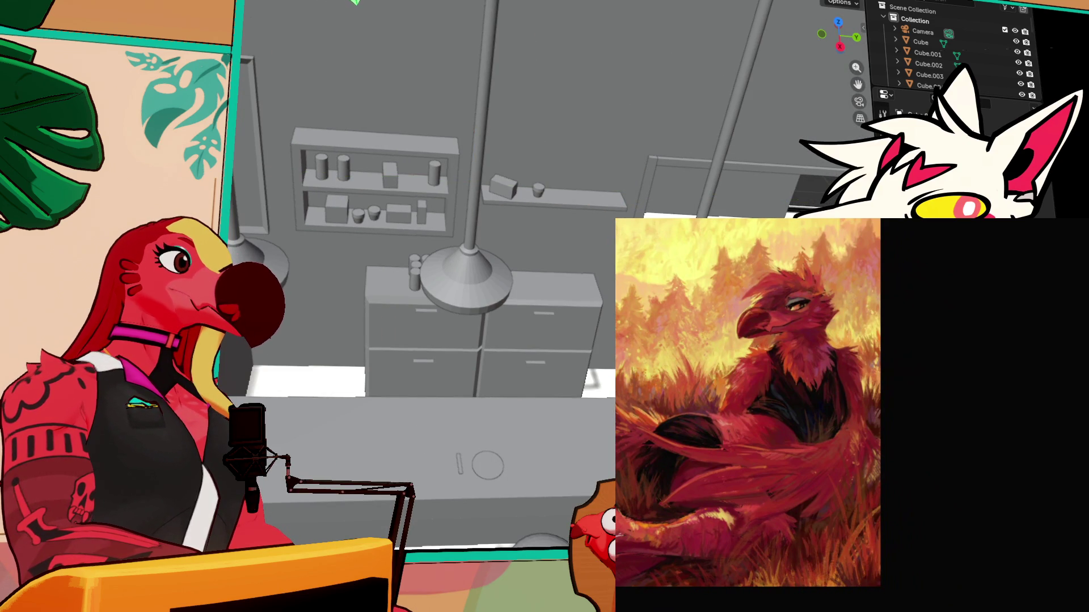
pyautogui.press('g')
pyautogui.press('y')
pyautogui.press('z')
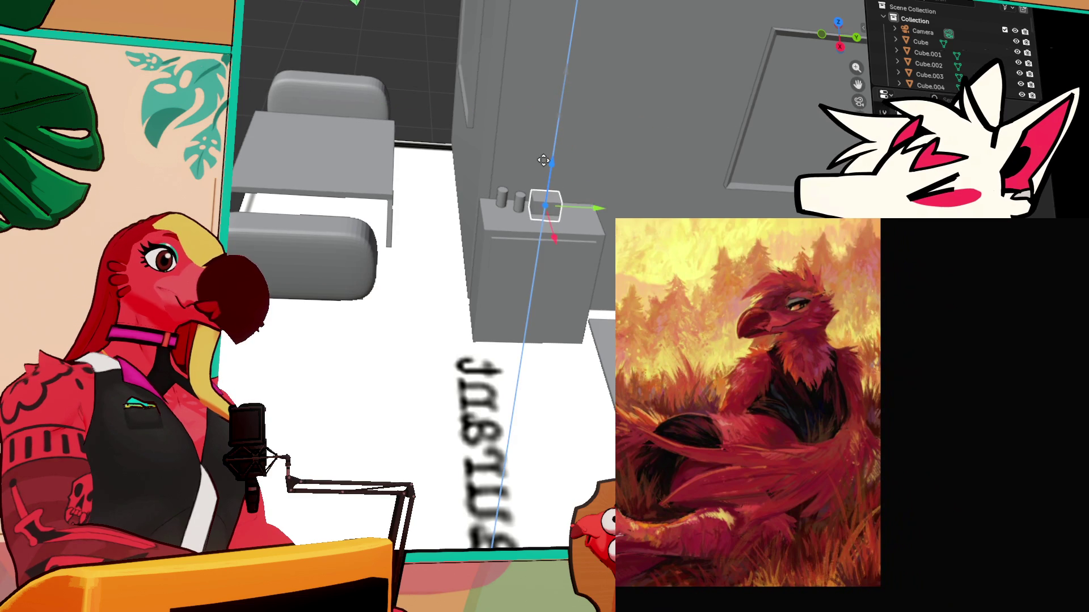
pyautogui.click(546, 157)
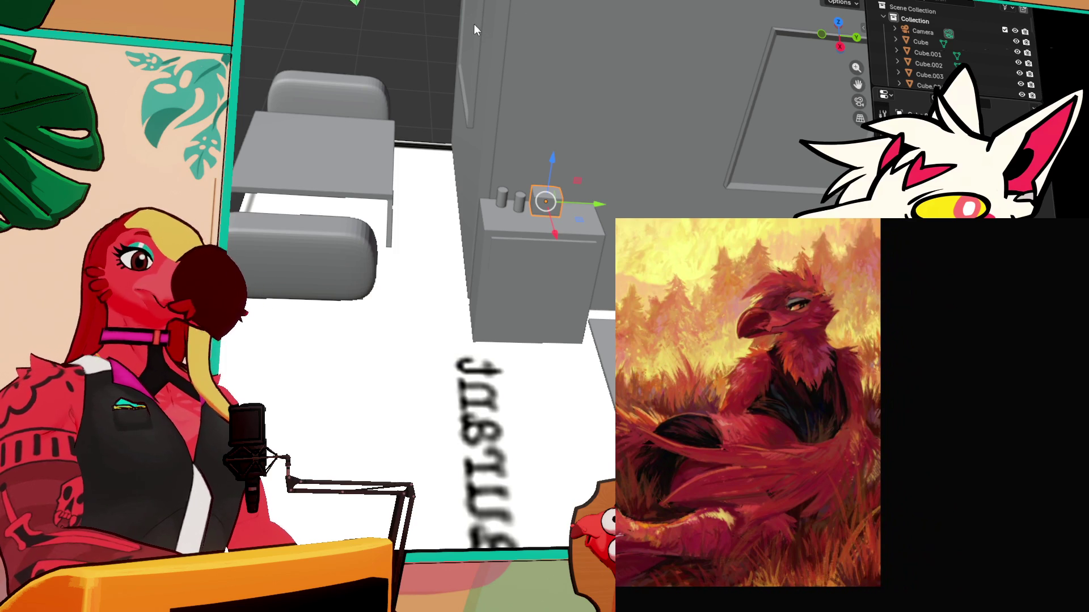
# Select the tall flat panel standing beside the rounded box
pyautogui.click(584, 238)
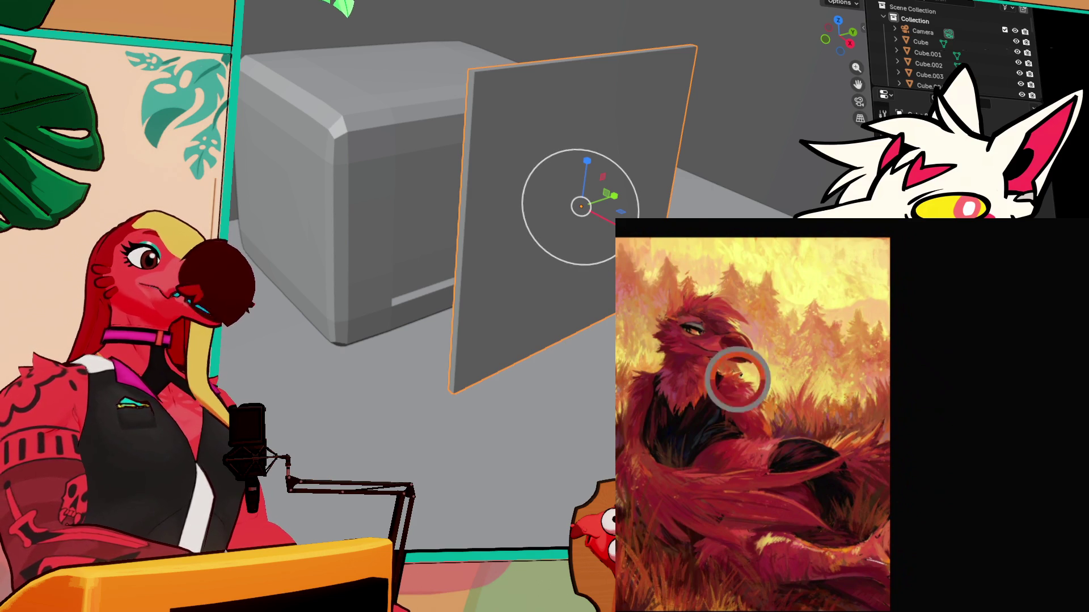
# Scale the flat panel wider along the X axis
pyautogui.press('s')
pyautogui.press('x')
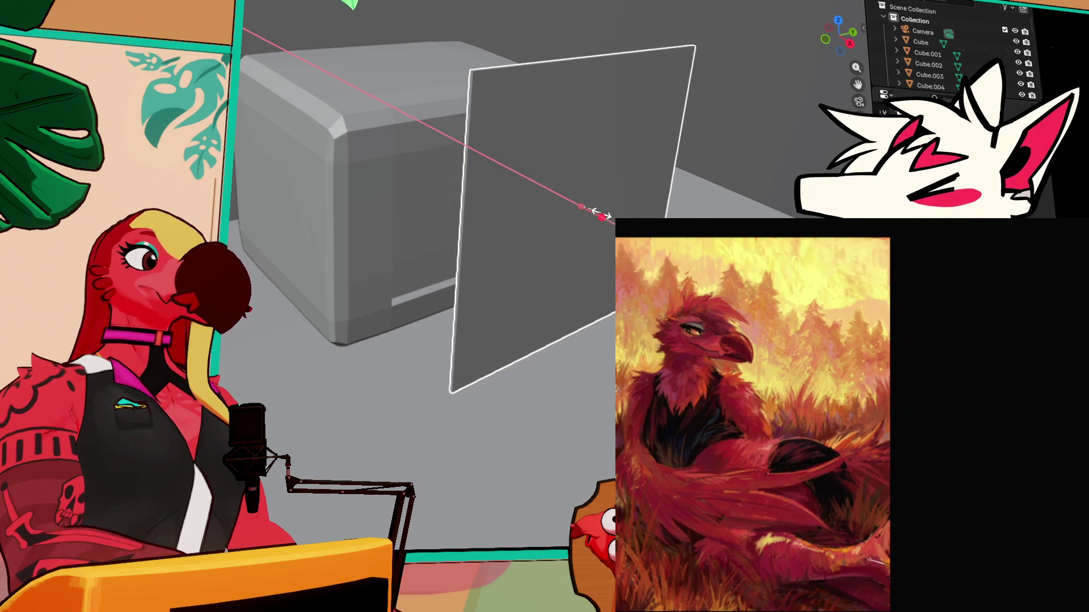
pyautogui.click(598, 214)
pyautogui.scroll(2, 604, 227)
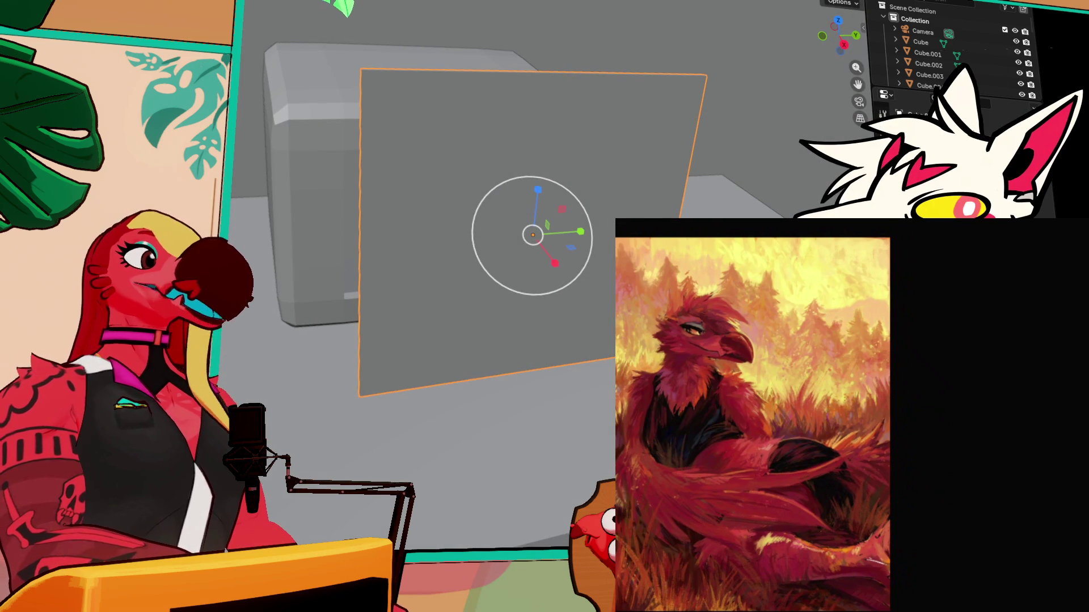
# In Edit Mode, select the panel's bottom edge and scale it down to taper the panel
pyautogui.press('Tab')
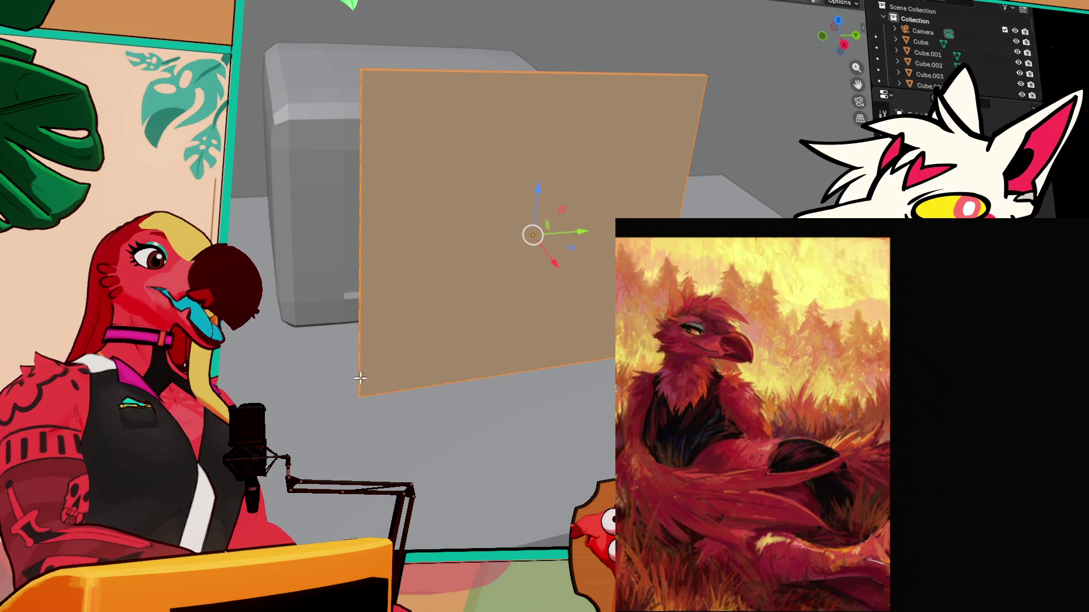
pyautogui.click(359, 400)
pyautogui.click(398, 389)
pyautogui.click(377, 396)
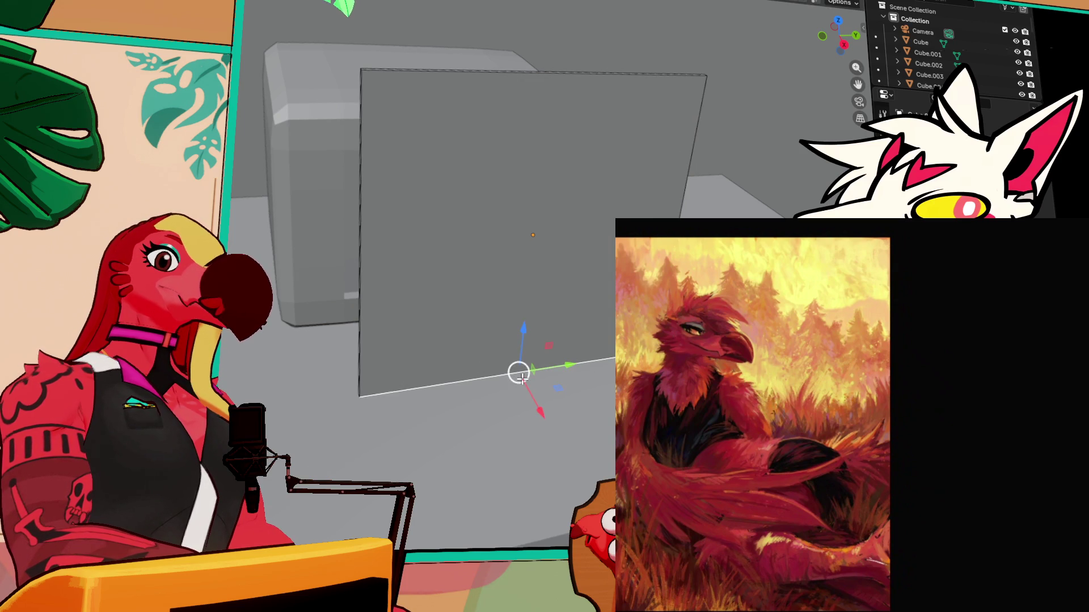
pyautogui.moveTo(582, 364); pyautogui.dragTo(574, 374)
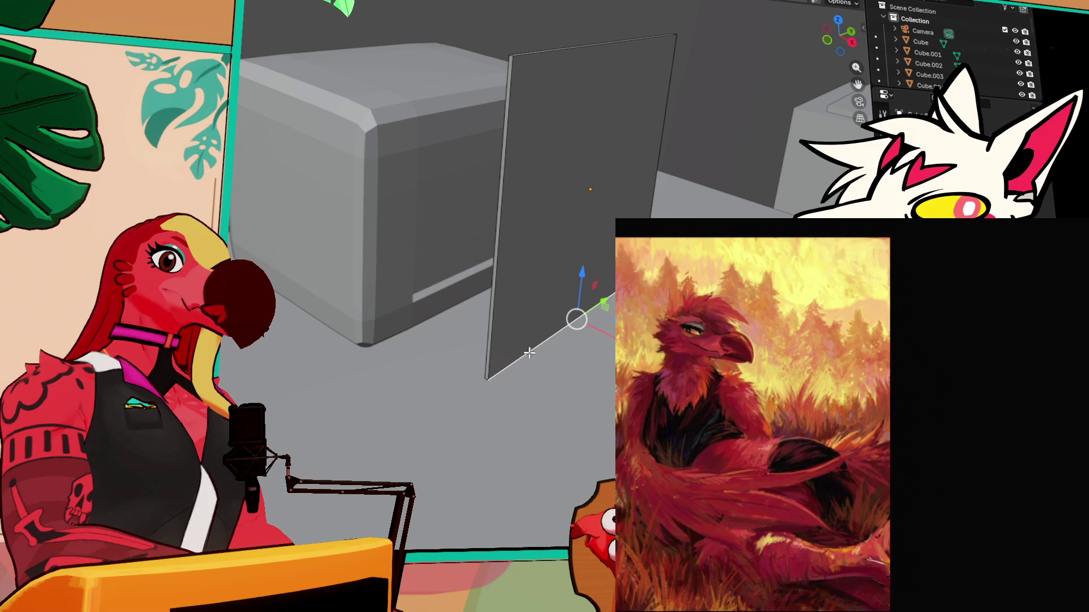
pyautogui.moveTo(476, 370); pyautogui.dragTo(547, 370)
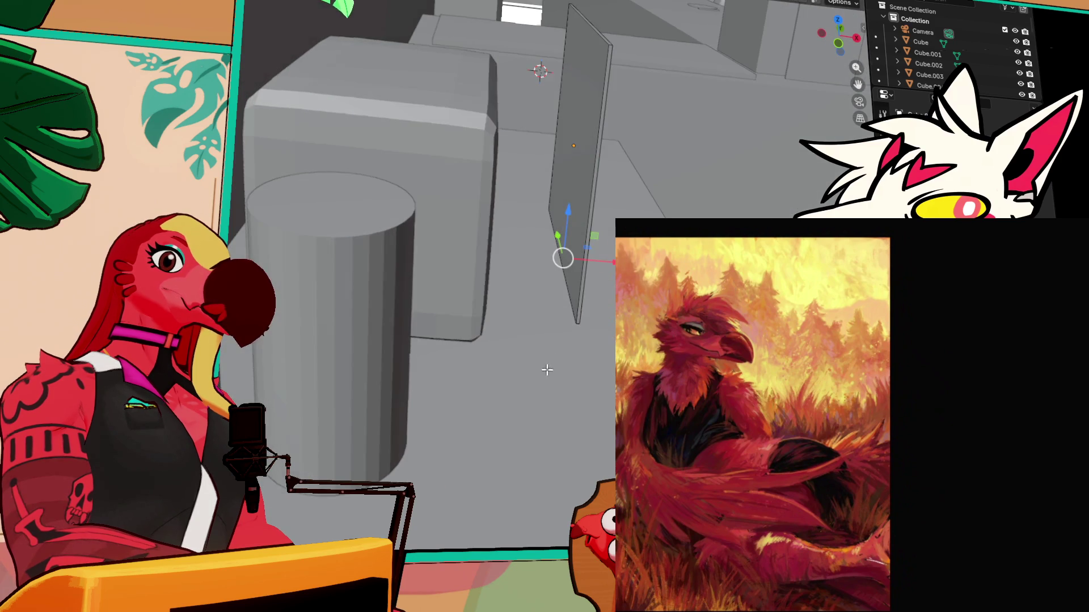
pyautogui.click(571, 306)
pyautogui.moveTo(581, 312); pyautogui.dragTo(606, 283)
pyautogui.press('s')
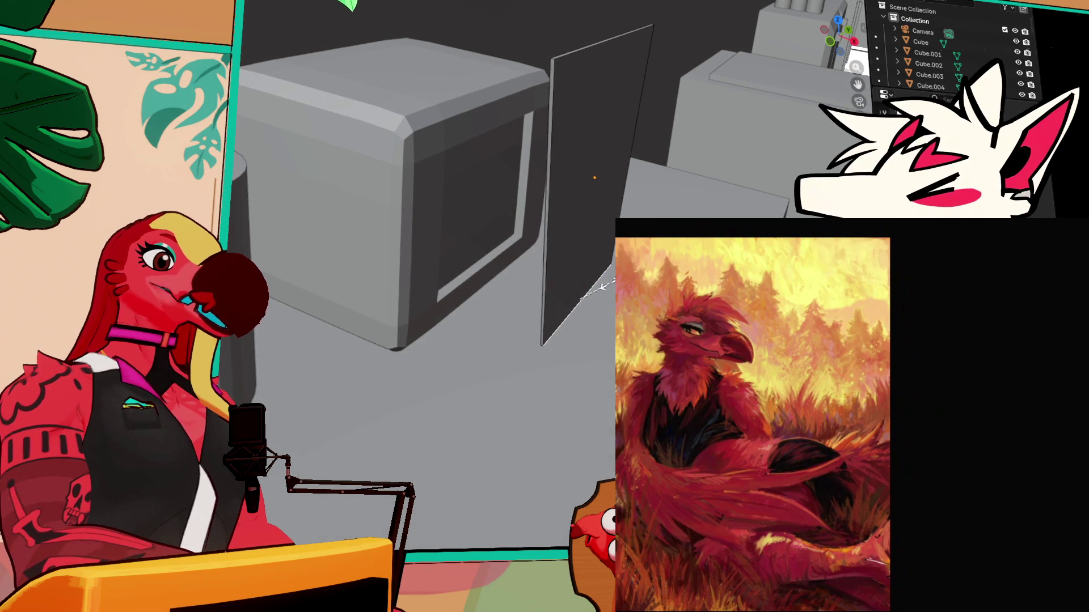
# Add six evenly spaced vertical loop cuts, dividing the panel into seven strips
pyautogui.press('KP_1')
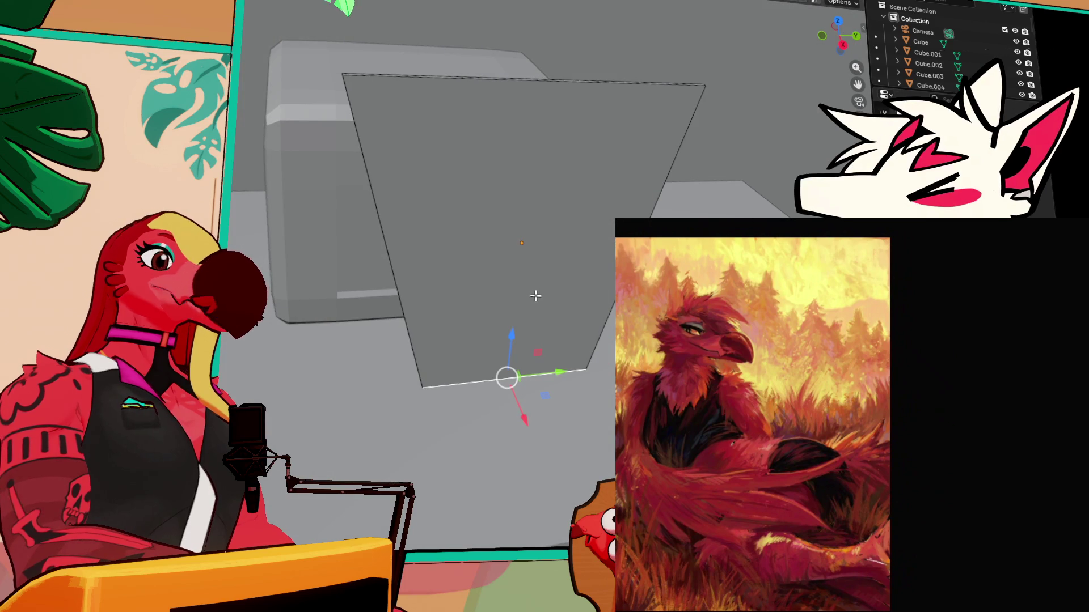
pyautogui.hotkey('ctrl', 'r')
pyautogui.scroll(5, 493, 99)
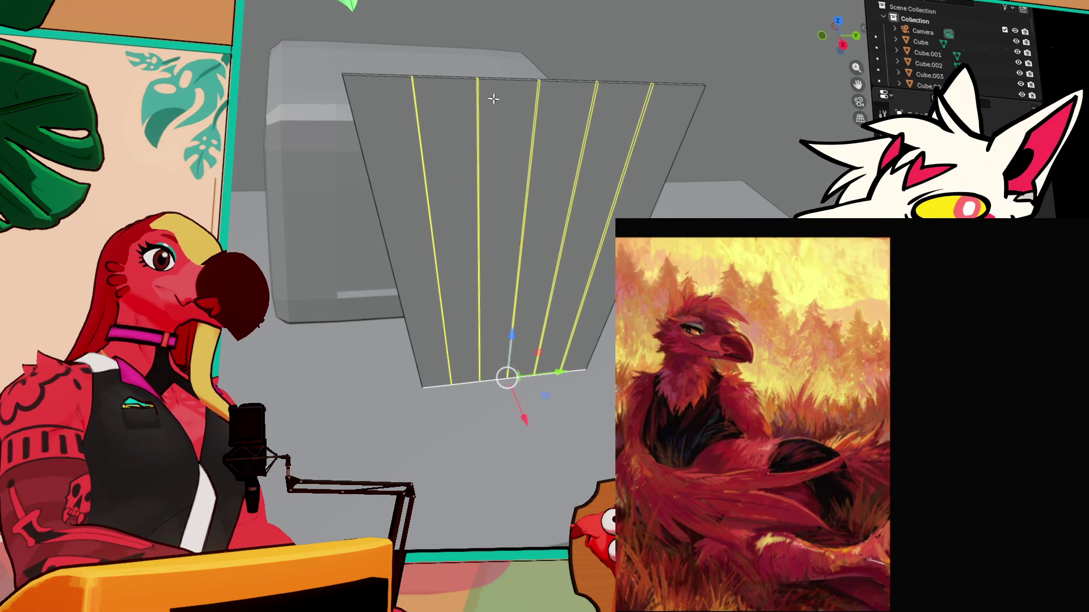
pyautogui.click(494, 98)
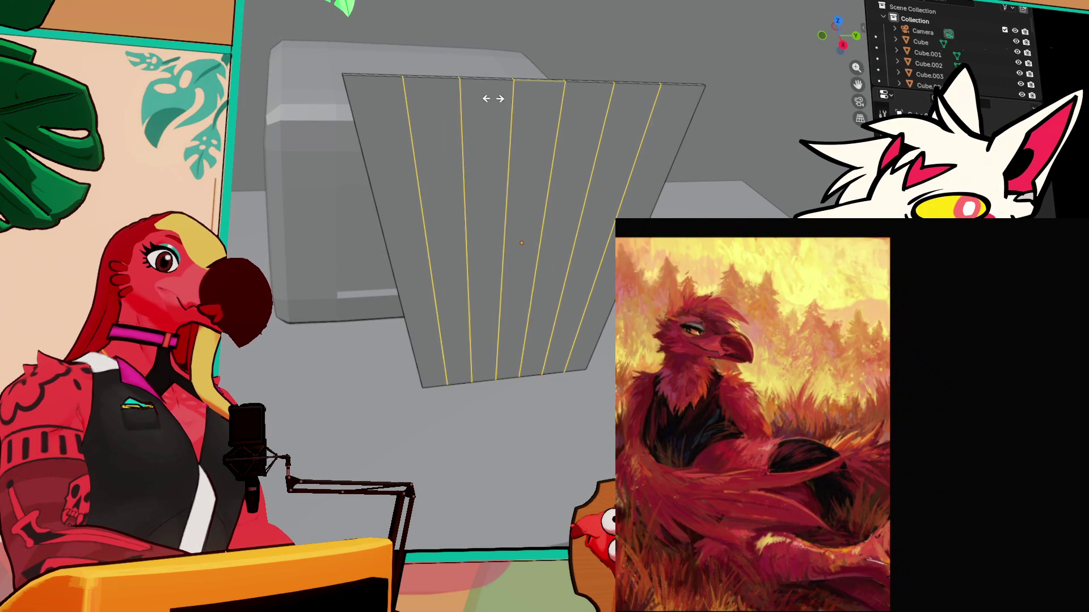
pyautogui.click(505, 181)
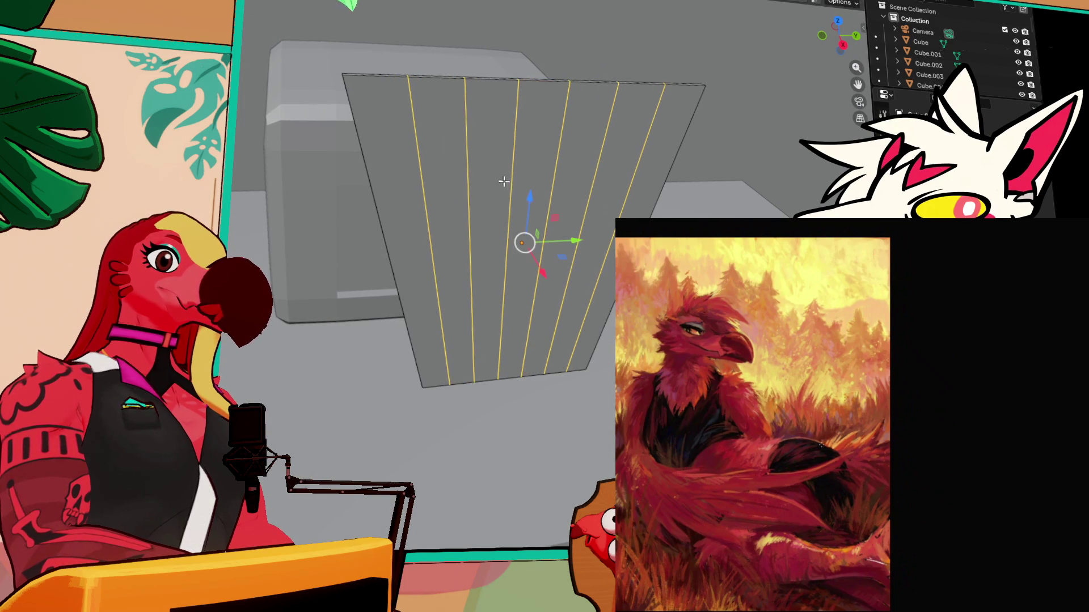
pyautogui.scroll(-5, 579, 210)
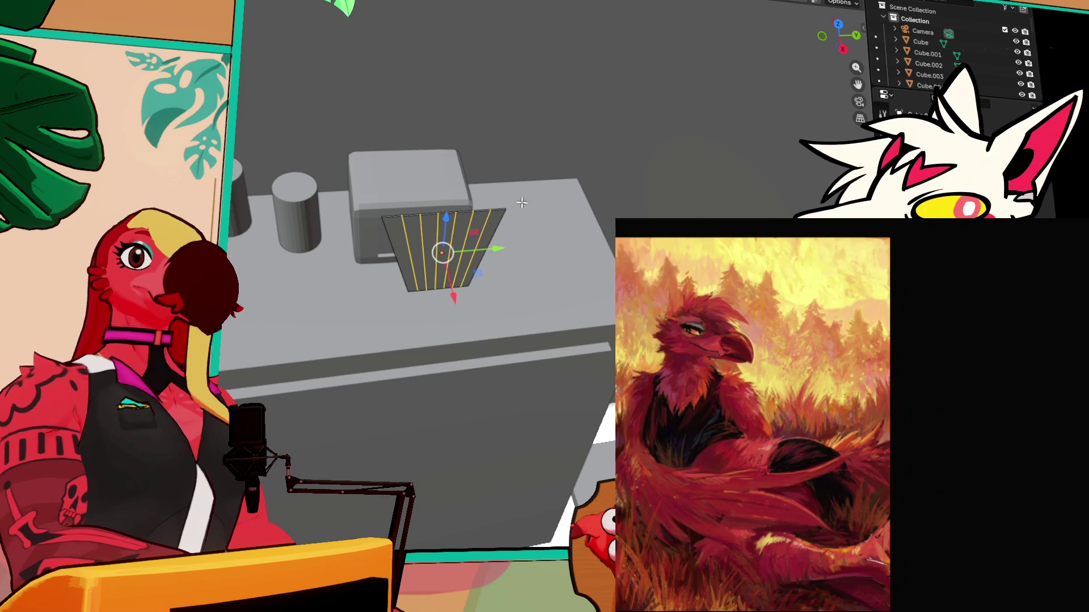
pyautogui.scroll(5, 479, 275)
pyautogui.scroll(3, 480, 275)
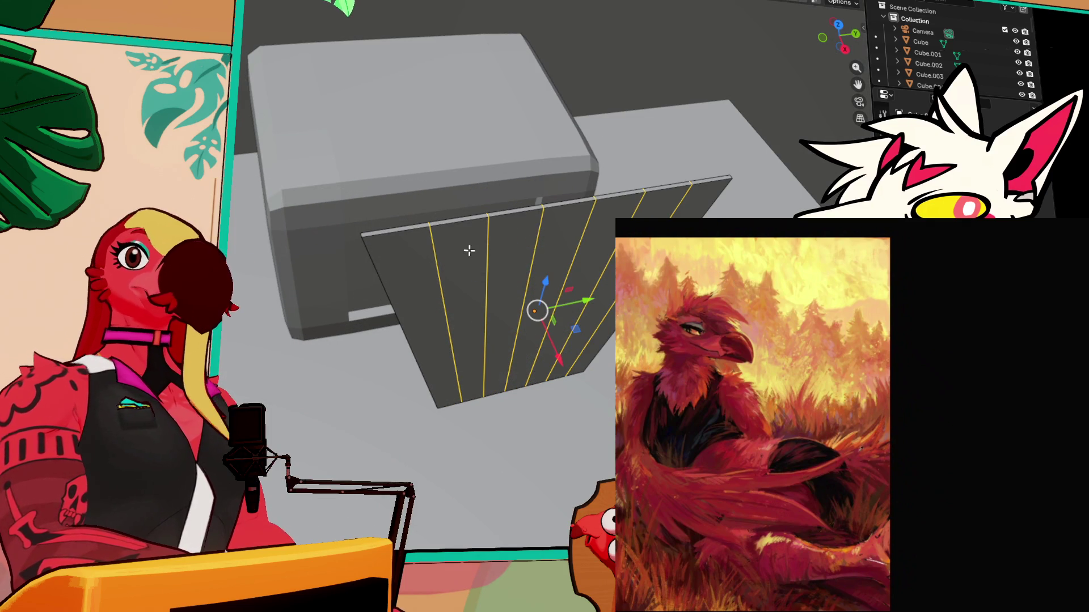
pyautogui.scroll(-5, 360, 34)
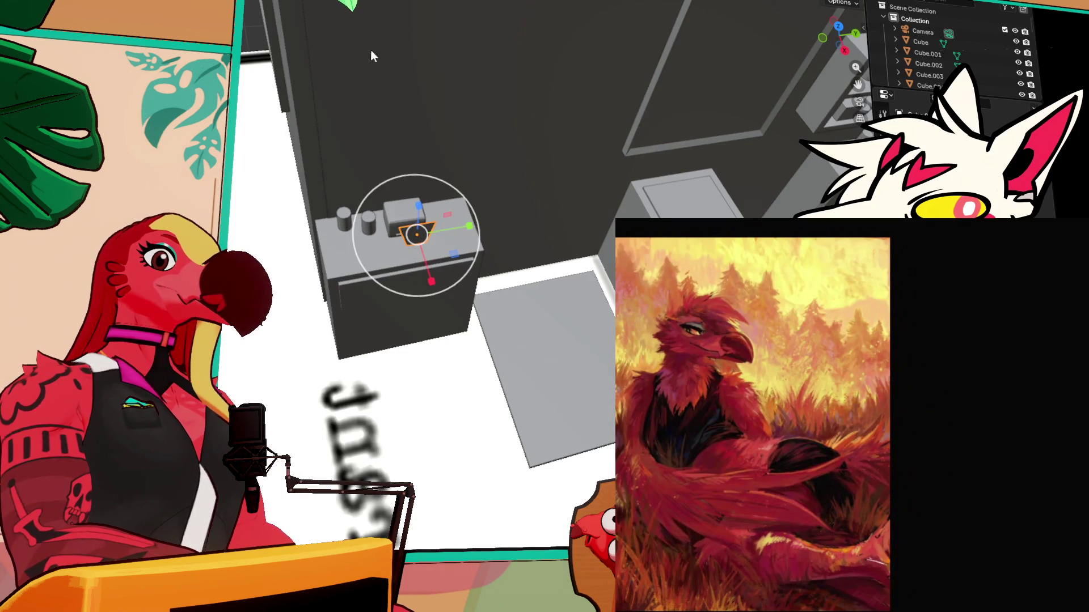
pyautogui.scroll(5, 406, 72)
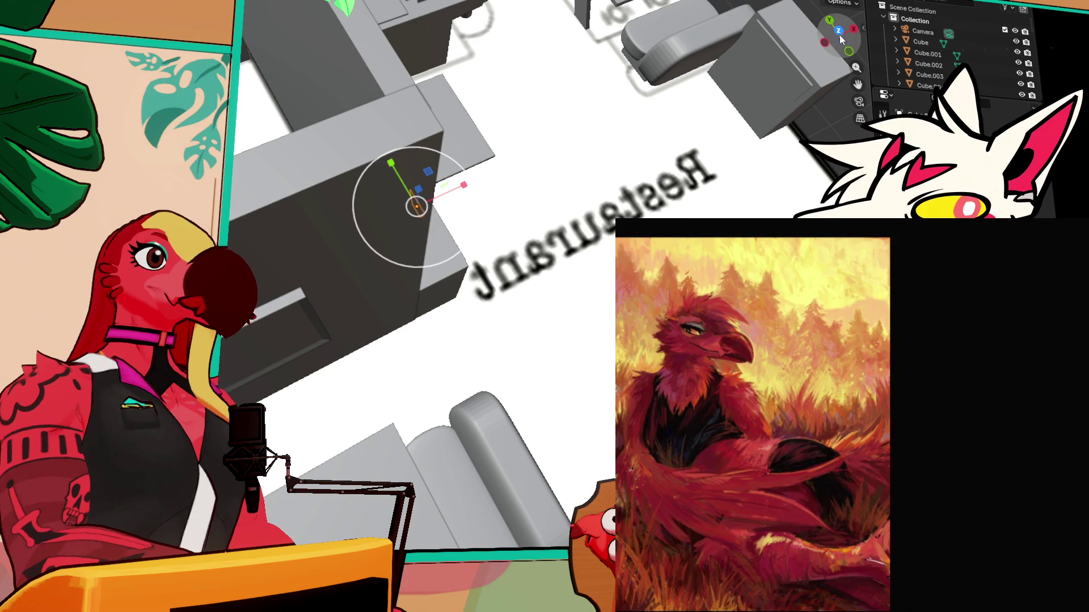
pyautogui.press('KP_7')
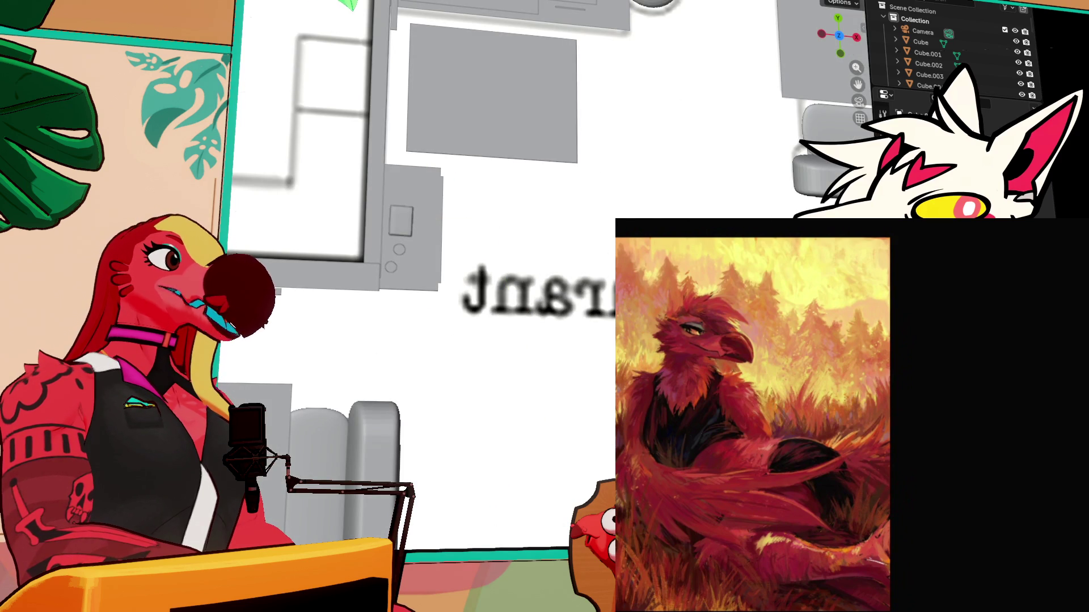
# Create another tapered seven-strip panel in the empty area and clear its selection
pyautogui.scroll(5, 385, 272)
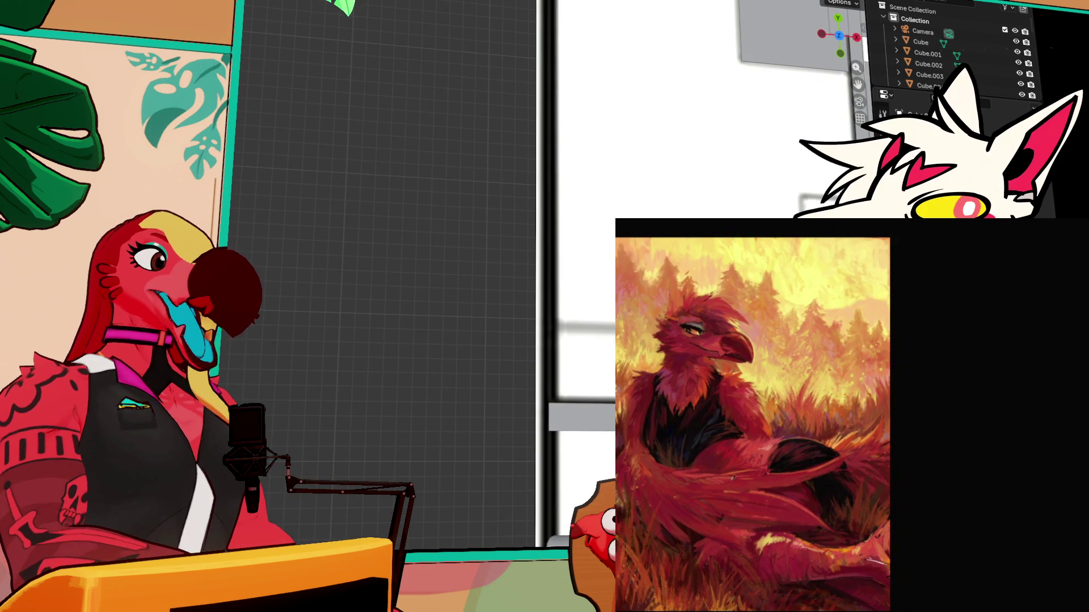
pyautogui.press('KP_8')
pyautogui.press('KP_8')
pyautogui.press('Tab')
pyautogui.hotkey('ctrl', 'r')
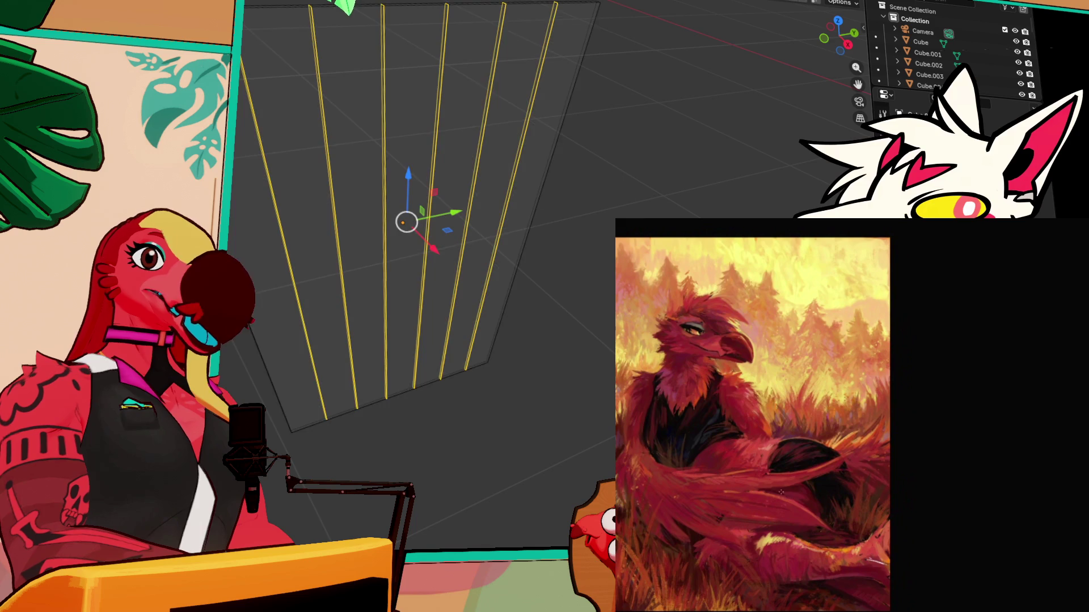
pyautogui.click(605, 153)
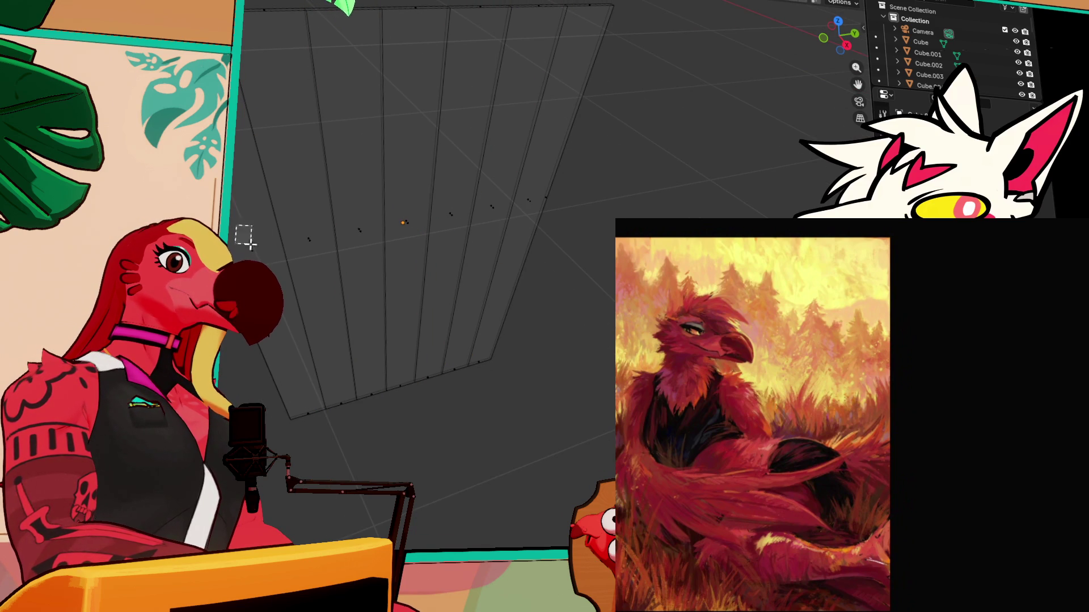
# Rotate the panel's leftmost strip around Z so it bends outward
pyautogui.click(241, 230)
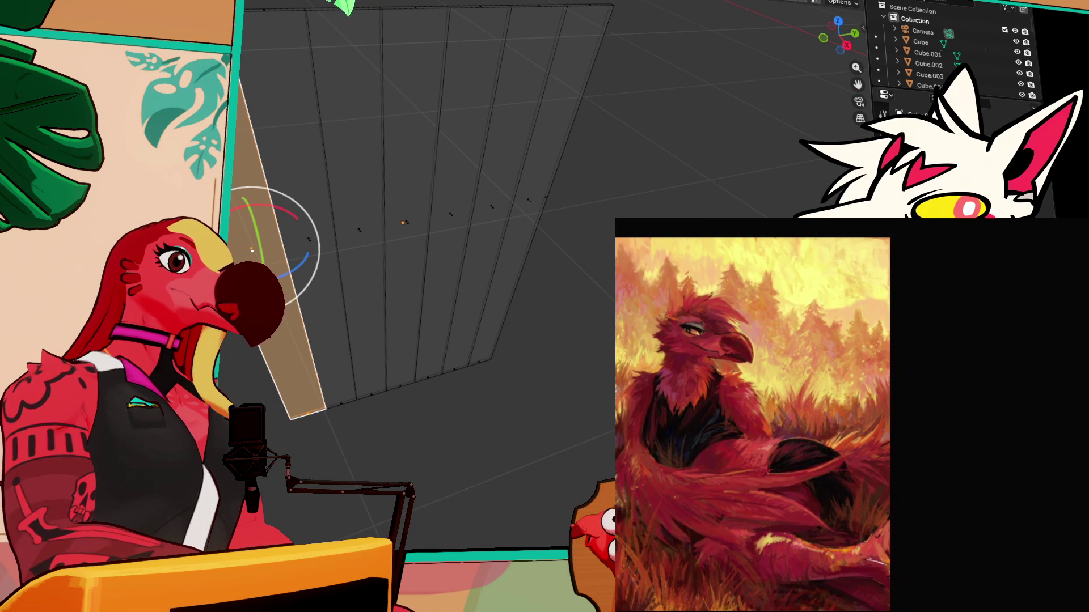
pyautogui.press('r')
pyautogui.press('z')
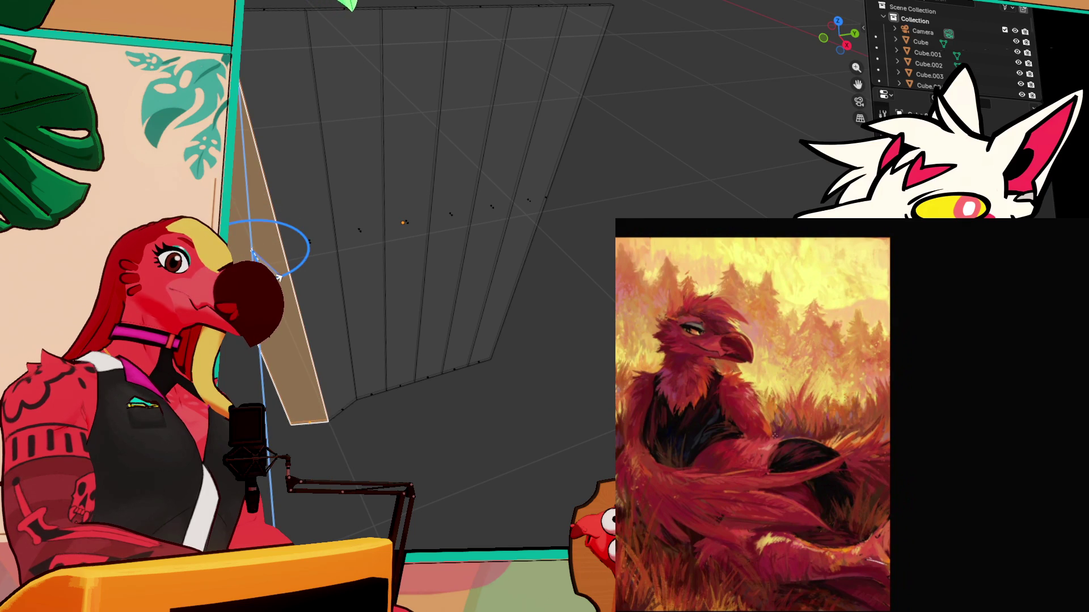
pyautogui.click(279, 278)
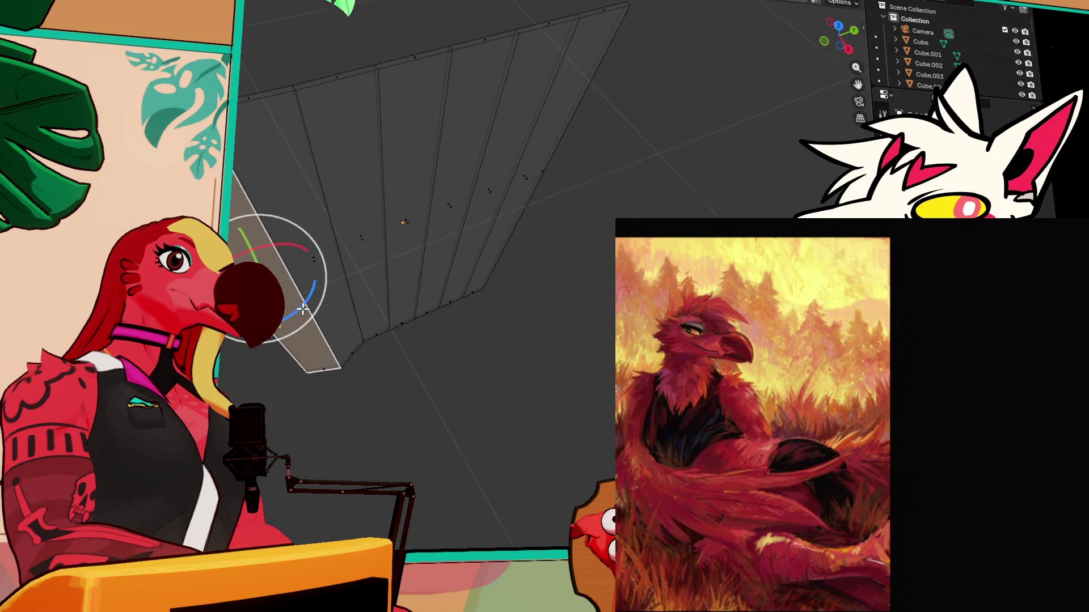
pyautogui.moveTo(324, 250)
pyautogui.mouseDown()
pyautogui.moveTo(435, 250)
pyautogui.moveTo(284, 242)
pyautogui.moveTo(291, 261)
pyautogui.mouseUp()
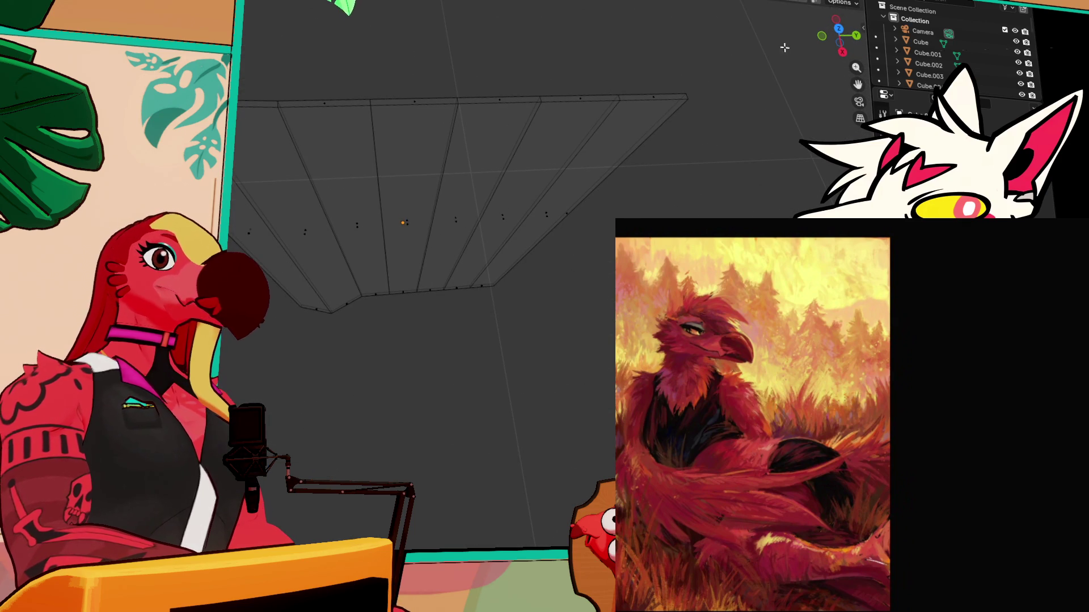
pyautogui.click(839, 29)
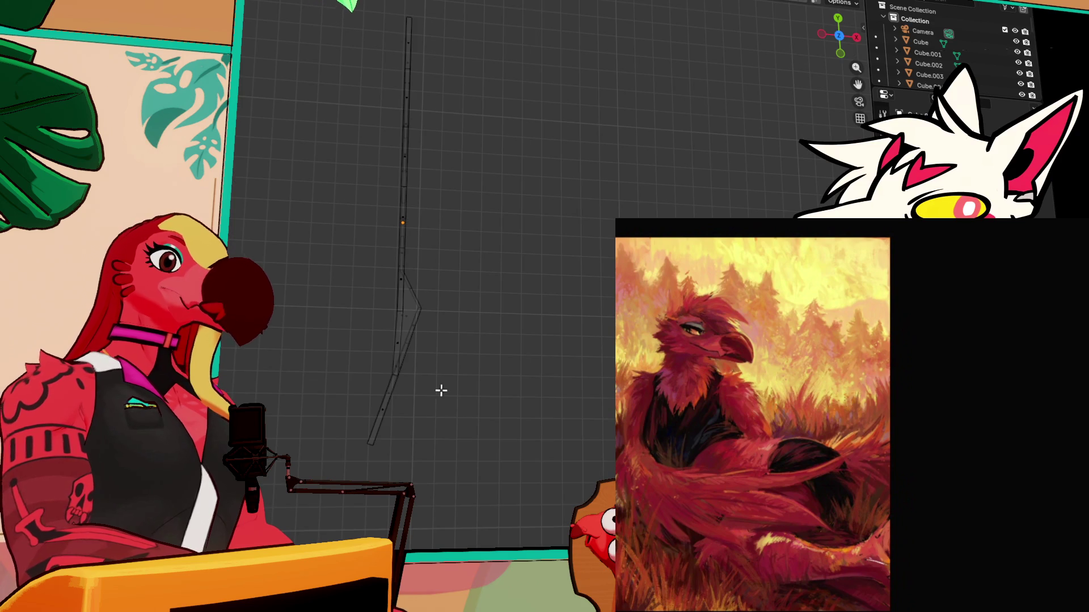
# Box-select sections of the strip and rotate them into the first zigzag folds
pyautogui.press('a')
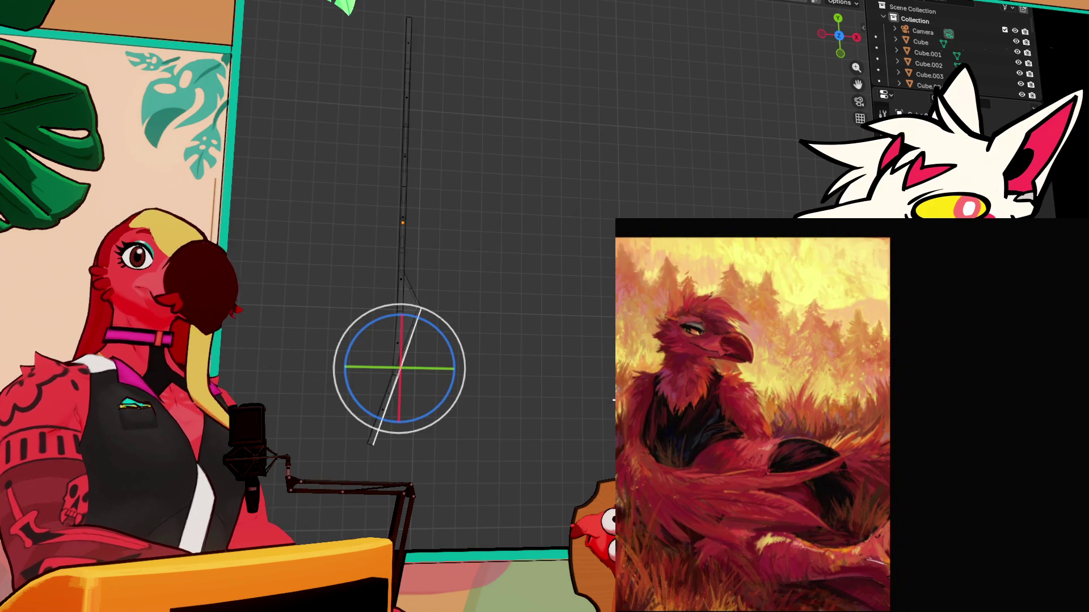
pyautogui.click(425, 386)
pyautogui.moveTo(442, 474)
pyautogui.mouseDown()
pyautogui.moveTo(348, 265)
pyautogui.moveTo(360, 287)
pyautogui.mouseUp()
pyautogui.moveTo(469, 444)
pyautogui.mouseDown()
pyautogui.moveTo(343, 224)
pyautogui.moveTo(341, 192)
pyautogui.mouseUp()
pyautogui.moveTo(385, 241); pyautogui.dragTo(403, 238)
pyautogui.moveTo(498, 488); pyautogui.dragTo(318, 149)
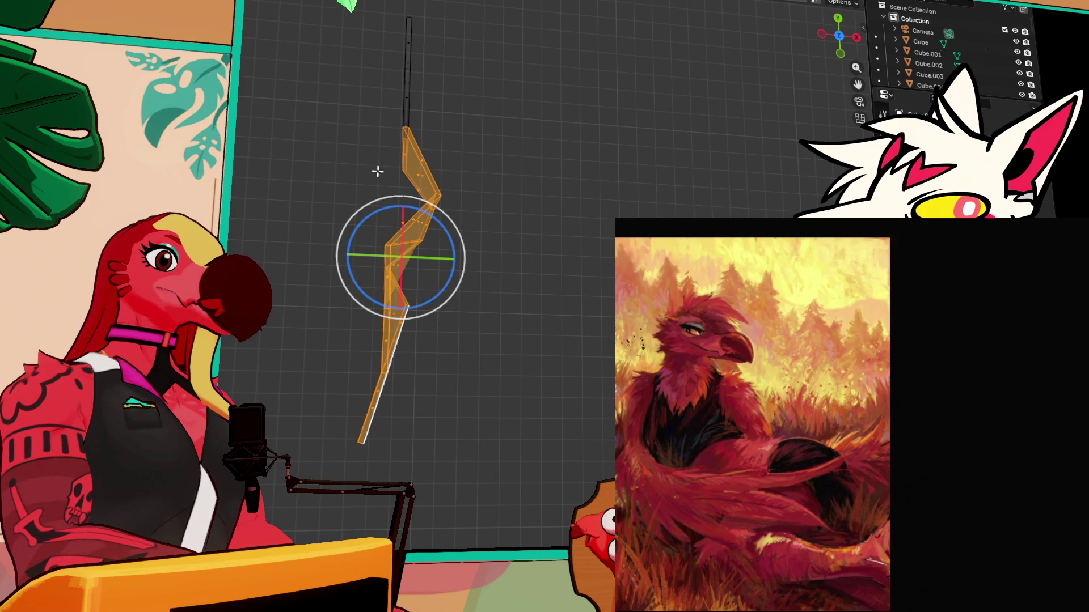
pyautogui.moveTo(383, 215); pyautogui.dragTo(348, 211)
pyautogui.moveTo(493, 486)
pyautogui.mouseDown()
pyautogui.moveTo(318, 91)
pyautogui.moveTo(326, 97)
pyautogui.mouseUp()
pyautogui.moveTo(380, 187); pyautogui.dragTo(389, 184)
# Shift the lower sections upward and rotate them toward vertical
pyautogui.moveTo(466, 472)
pyautogui.mouseDown()
pyautogui.moveTo(423, 391)
pyautogui.moveTo(333, 274)
pyautogui.moveTo(332, 249)
pyautogui.mouseUp()
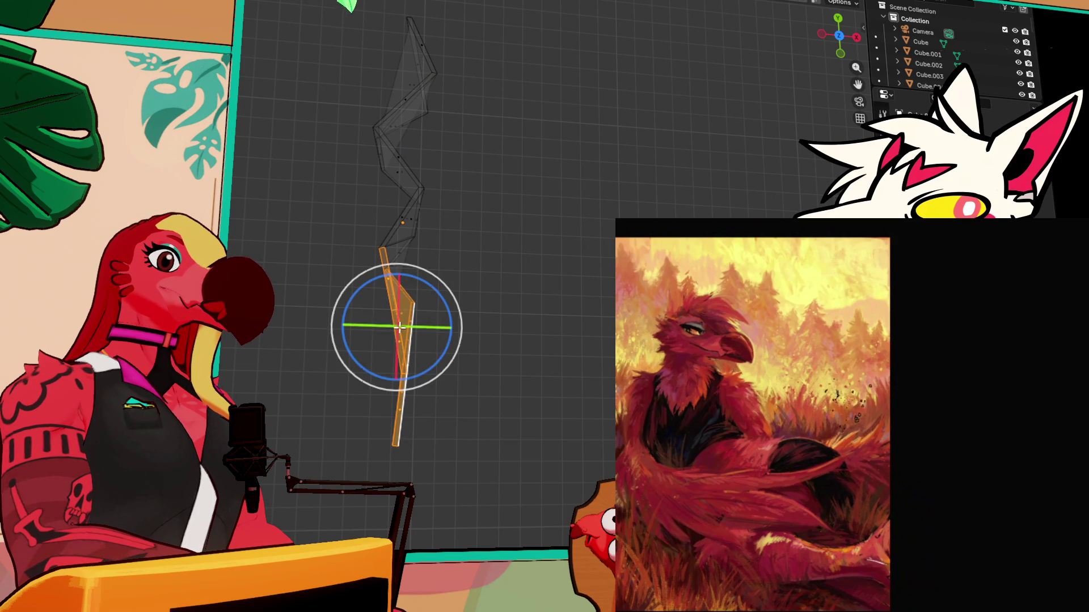
pyautogui.press('g')
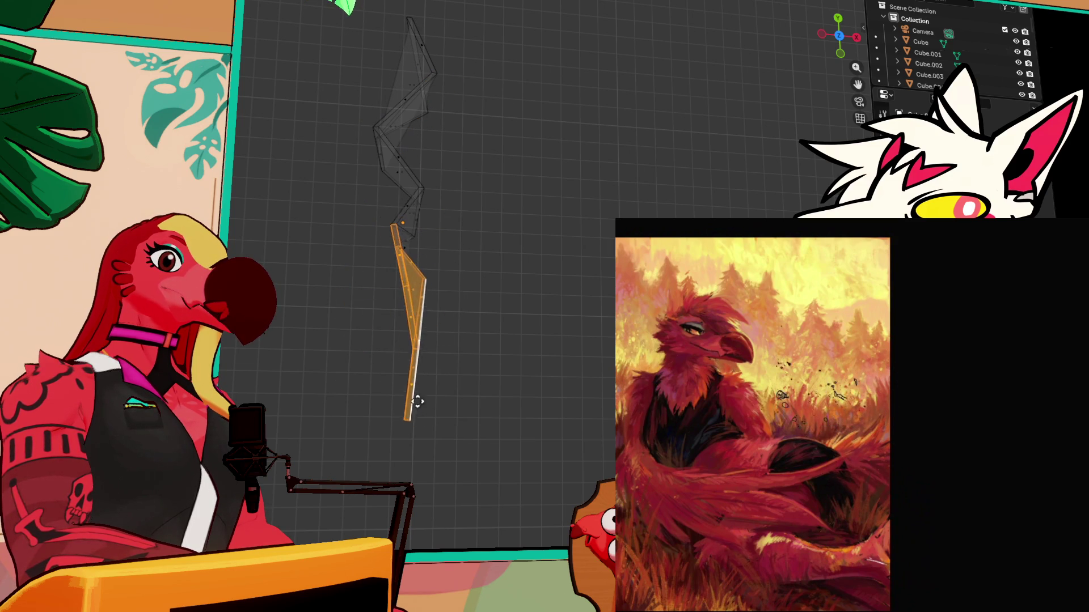
pyautogui.moveTo(466, 444)
pyautogui.mouseDown()
pyautogui.moveTo(352, 256)
pyautogui.moveTo(332, 243)
pyautogui.mouseUp()
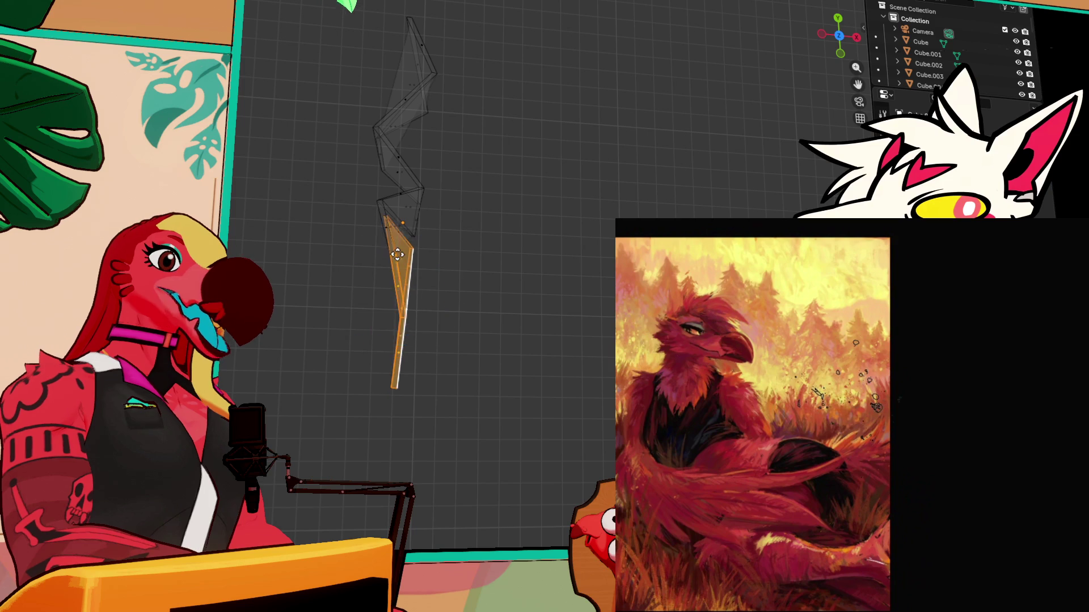
pyautogui.click(461, 414)
pyautogui.moveTo(461, 414)
pyautogui.mouseDown()
pyautogui.moveTo(381, 287)
pyautogui.moveTo(388, 275)
pyautogui.mouseUp()
pyautogui.press('r')
pyautogui.click(440, 371)
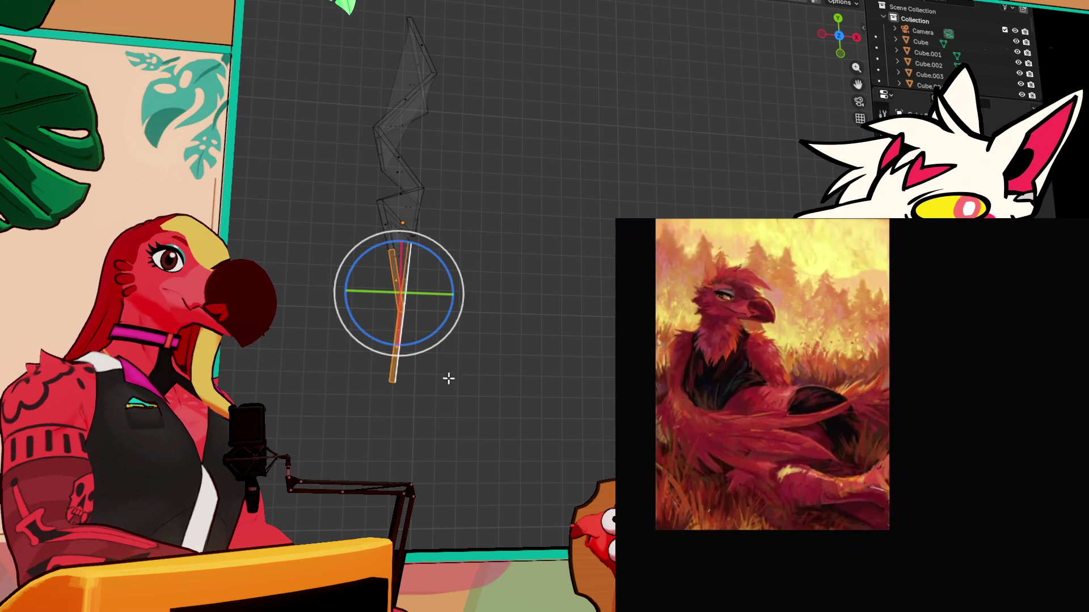
pyautogui.click(451, 424)
pyautogui.moveTo(451, 424); pyautogui.dragTo(360, 304)
pyautogui.press('g')
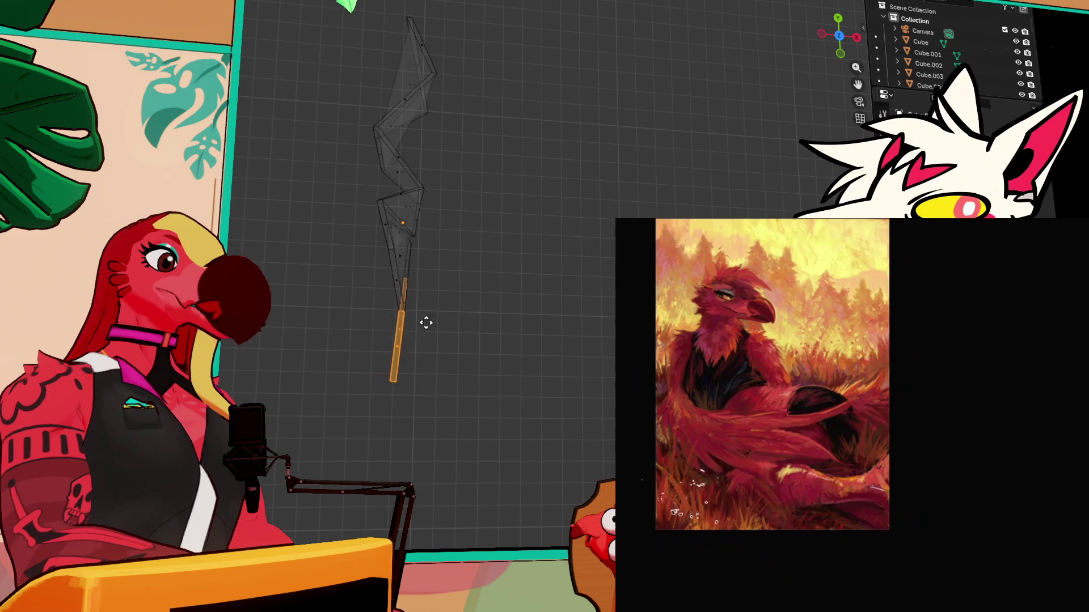
pyautogui.click(431, 305)
# Move the top piece of the zigzag down and right, then rotate it into place
pyautogui.click(490, 230)
pyautogui.moveTo(334, 2)
pyautogui.mouseDown()
pyautogui.moveTo(474, 110)
pyautogui.moveTo(474, 90)
pyautogui.mouseUp()
pyautogui.press('g')
pyautogui.click(401, 49)
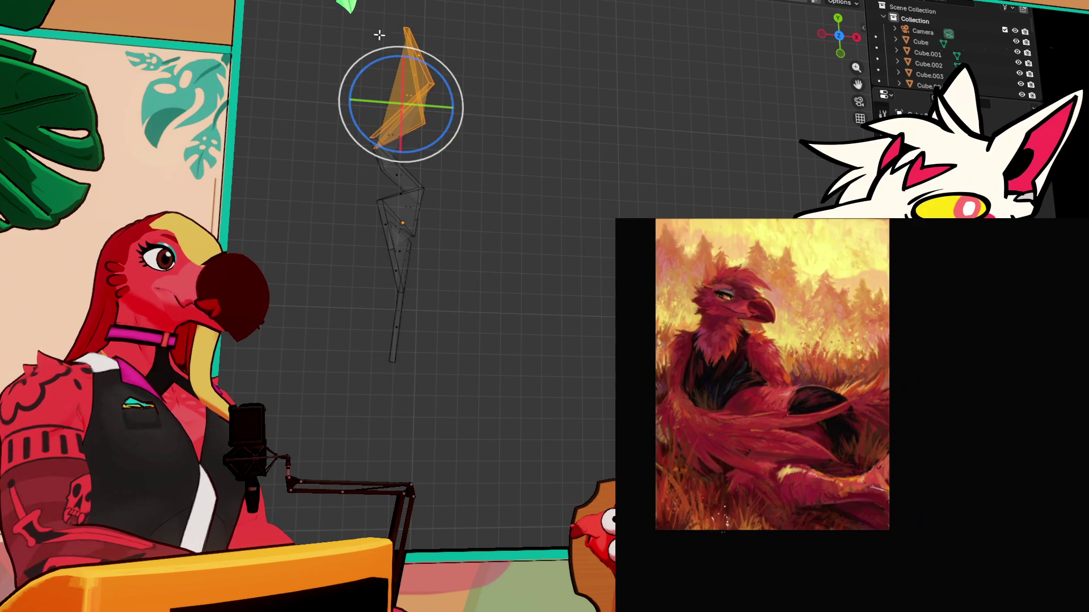
pyautogui.press('g')
pyautogui.click(469, 107)
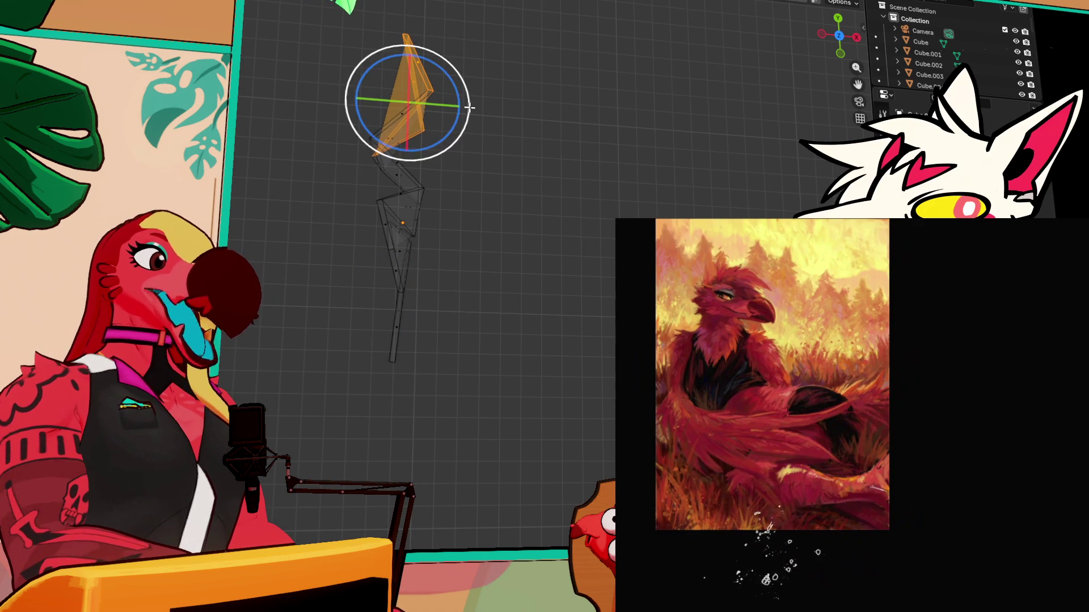
pyautogui.press('r')
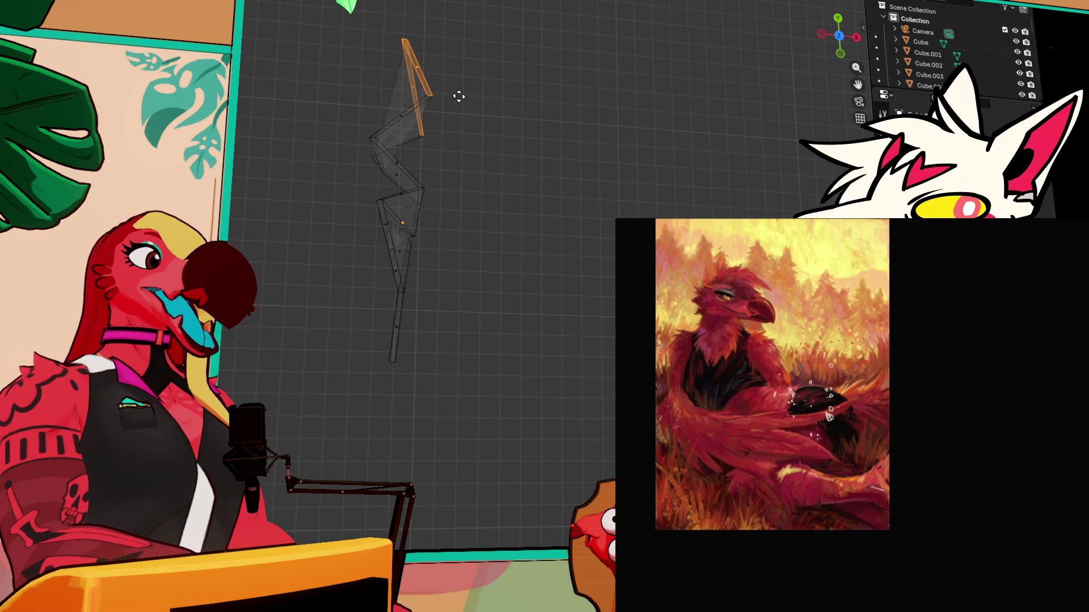
pyautogui.click(454, 100)
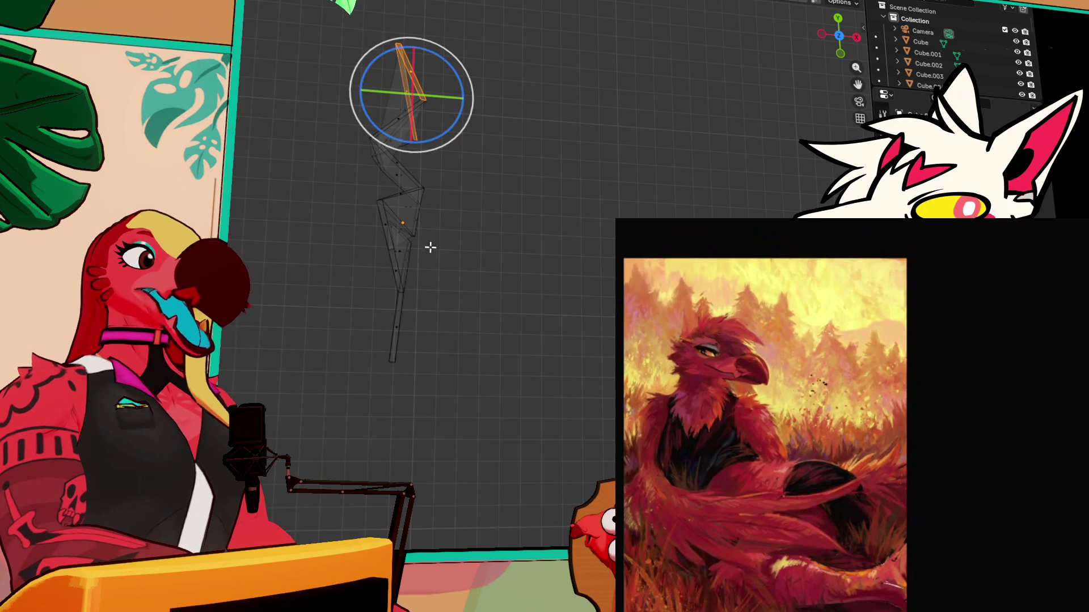
# Tilt the lower section up to the right to finish the pleated fan shape
pyautogui.moveTo(448, 191)
pyautogui.mouseDown()
pyautogui.moveTo(468, 148)
pyautogui.moveTo(305, 1)
pyautogui.mouseUp()
pyautogui.moveTo(438, 101)
pyautogui.mouseDown()
pyautogui.moveTo(418, 141)
pyautogui.moveTo(335, 213)
pyautogui.moveTo(389, 256)
pyautogui.moveTo(561, 227)
pyautogui.mouseUp()
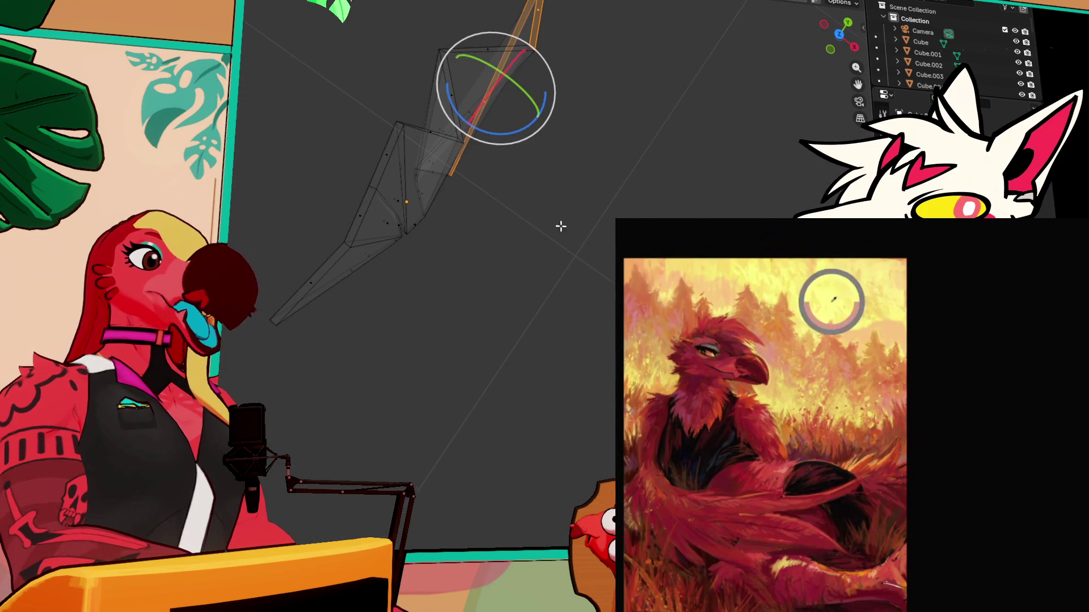
pyautogui.click(840, 36)
pyautogui.moveTo(478, 378); pyautogui.dragTo(369, 282)
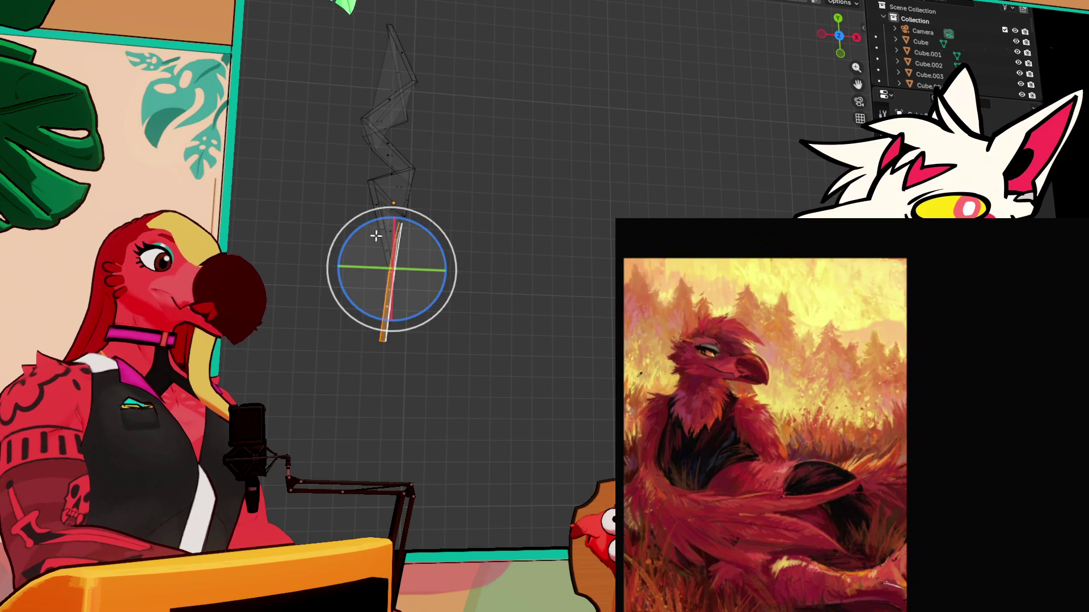
pyautogui.moveTo(376, 237)
pyautogui.mouseDown()
pyautogui.moveTo(434, 212)
pyautogui.moveTo(419, 222)
pyautogui.mouseUp()
pyautogui.click(513, 236)
pyautogui.moveTo(512, 236)
pyautogui.mouseDown()
pyautogui.moveTo(451, 163)
pyautogui.moveTo(315, 99)
pyautogui.moveTo(556, 158)
pyautogui.moveTo(576, 195)
pyautogui.moveTo(255, 134)
pyautogui.moveTo(443, 192)
pyautogui.mouseUp()
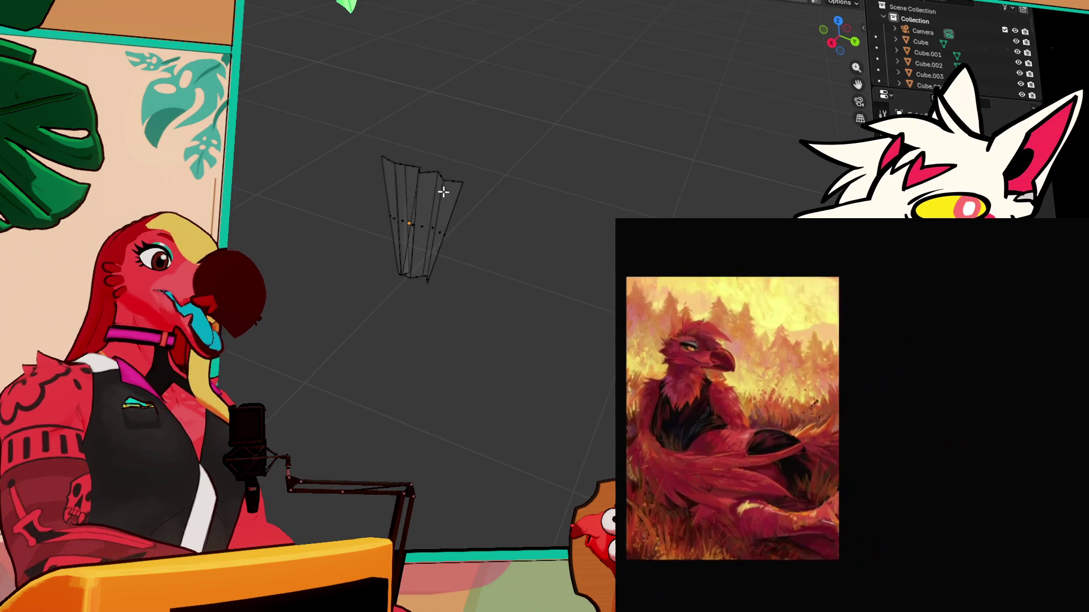
# Select the folded fan piece and show it with Solid shading
pyautogui.click(416, 221)
pyautogui.moveTo(239, 163); pyautogui.dragTo(740, 99)
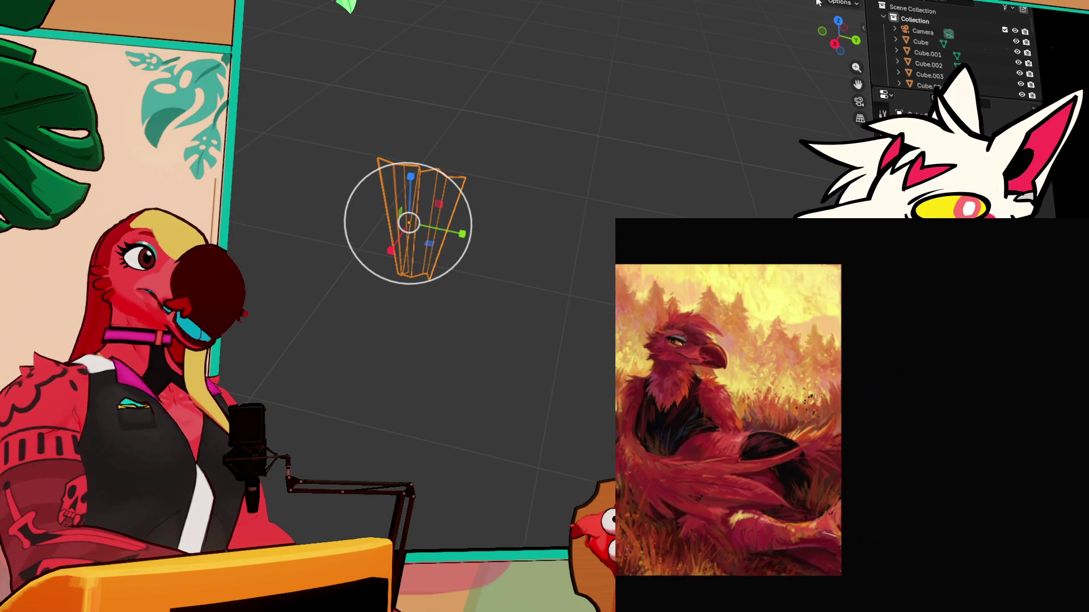
pyautogui.hotkey('shift', 'z')
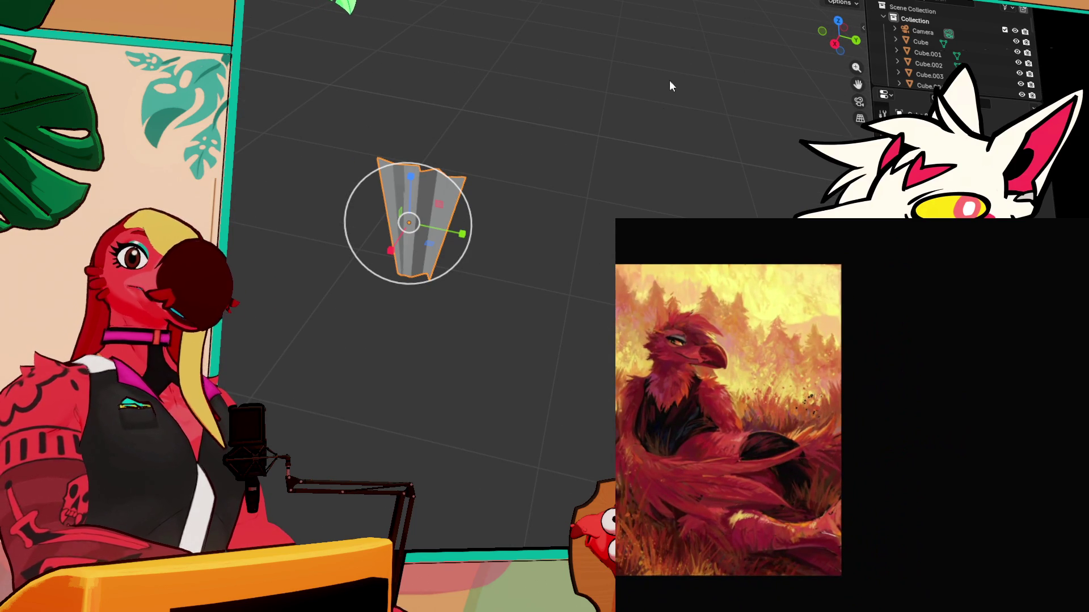
pyautogui.scroll(-2, 656, 121)
# Exit local view to show the room, then view the kitchen area from straight above
pyautogui.press('/')
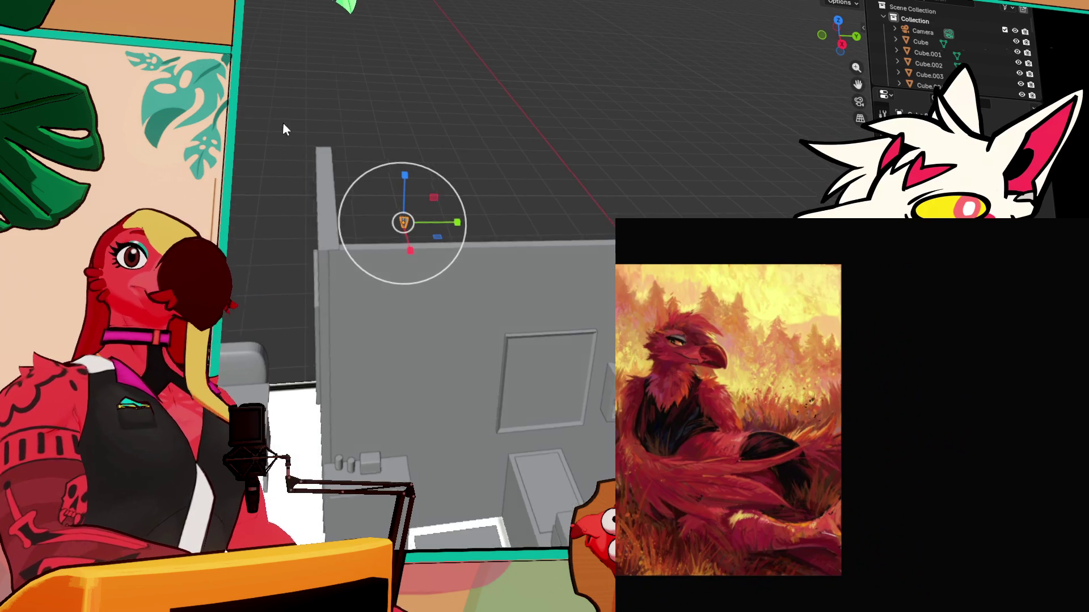
pyautogui.moveTo(282, 124); pyautogui.dragTo(360, 130)
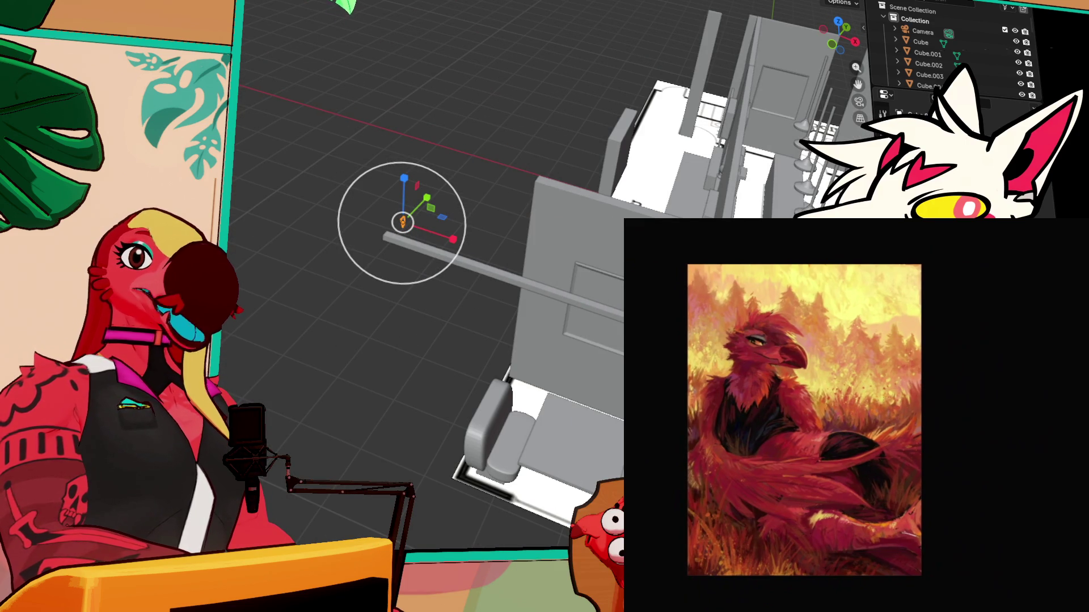
pyautogui.click(839, 23)
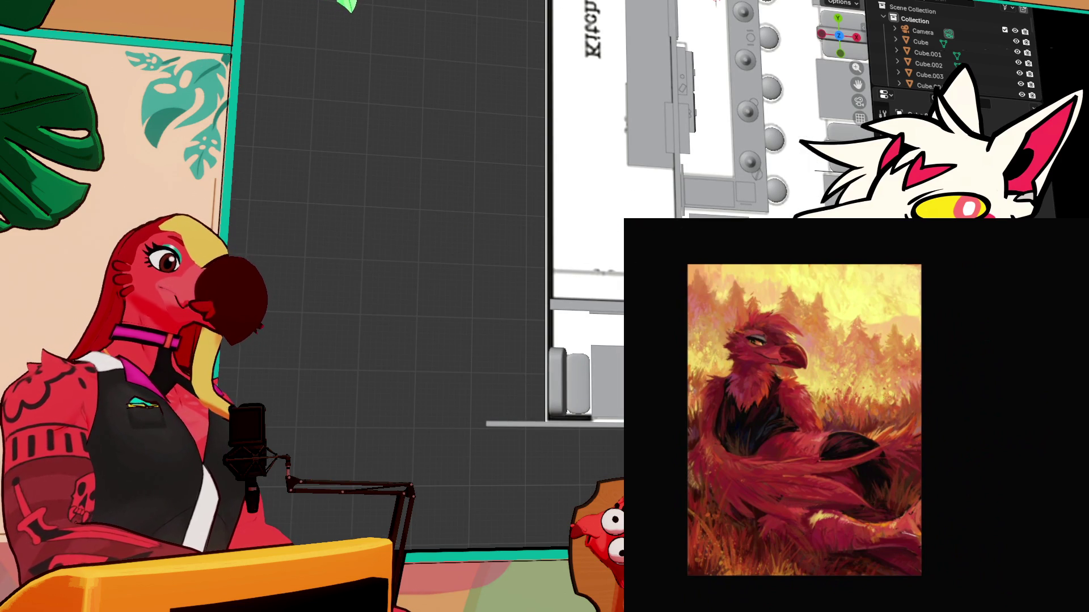
pyautogui.press('KP_Decimal')
pyautogui.moveTo(266, 199)
pyautogui.mouseDown()
pyautogui.moveTo(284, 142)
pyautogui.moveTo(346, 171)
pyautogui.moveTo(392, 130)
pyautogui.moveTo(459, 142)
pyautogui.moveTo(414, 169)
pyautogui.moveTo(262, 156)
pyautogui.moveTo(383, 133)
pyautogui.moveTo(384, 116)
pyautogui.mouseUp()
# Join the bread slices to the toaster body
pyautogui.click(385, 117)
pyautogui.scroll(-3, 377, 145)
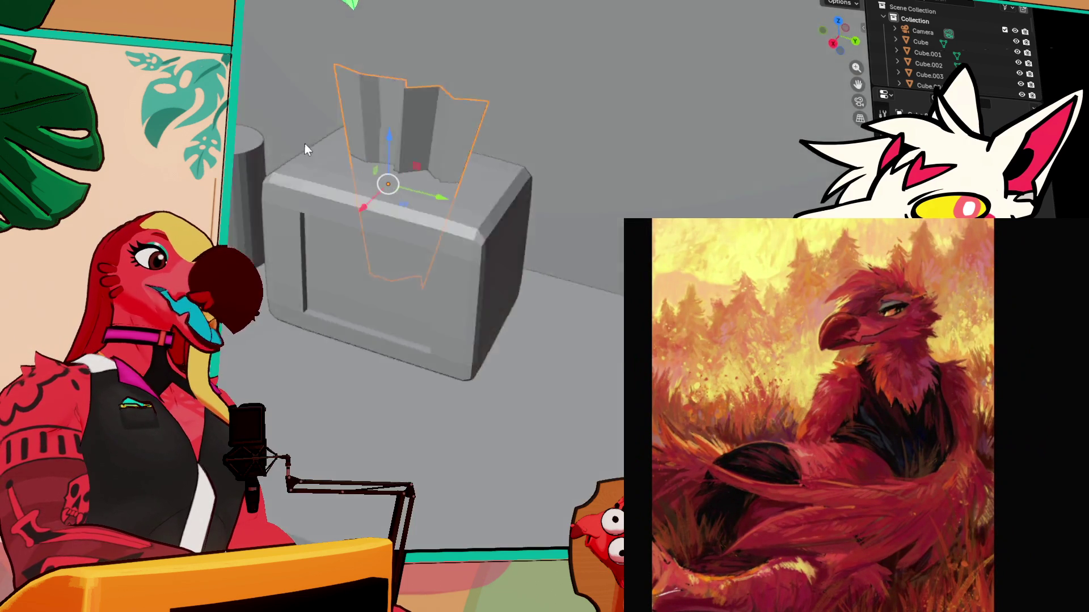
pyautogui.scroll(-5, 306, 149)
pyautogui.click(384, 217)
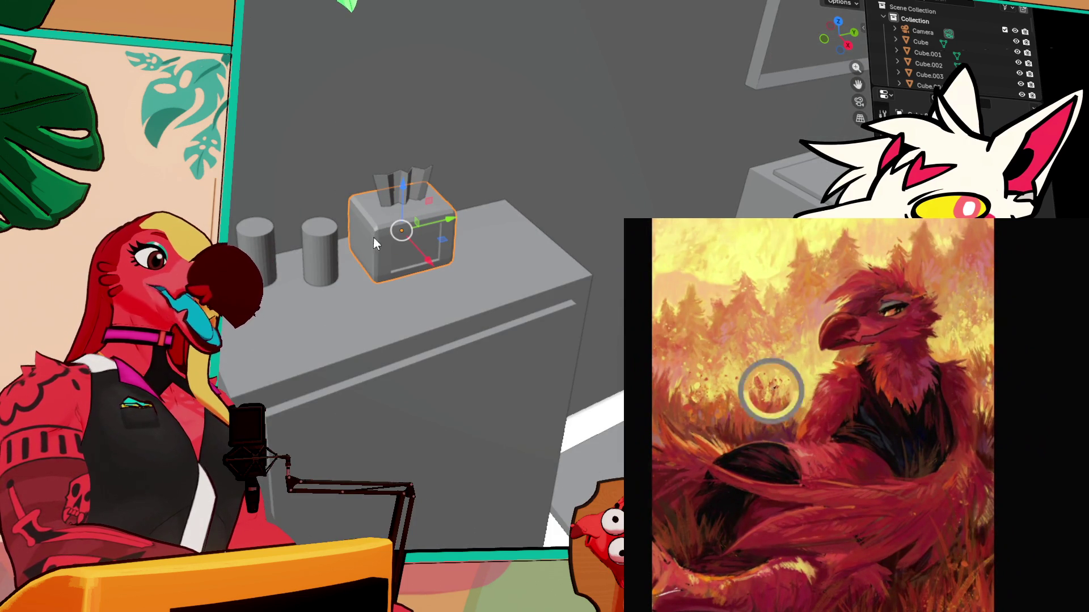
pyautogui.scroll(-3, 405, 179)
pyautogui.moveTo(383, 209); pyautogui.dragTo(390, 194)
pyautogui.keyDown('shift'); pyautogui.click(397, 194); pyautogui.keyUp('shift')
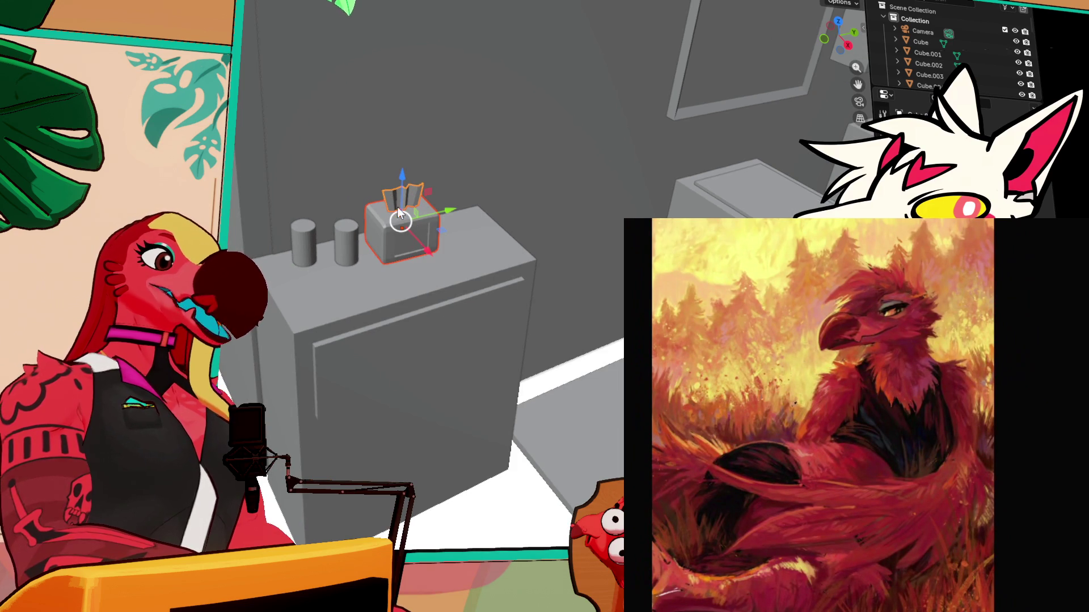
pyautogui.hotkey('ctrl', 'j')
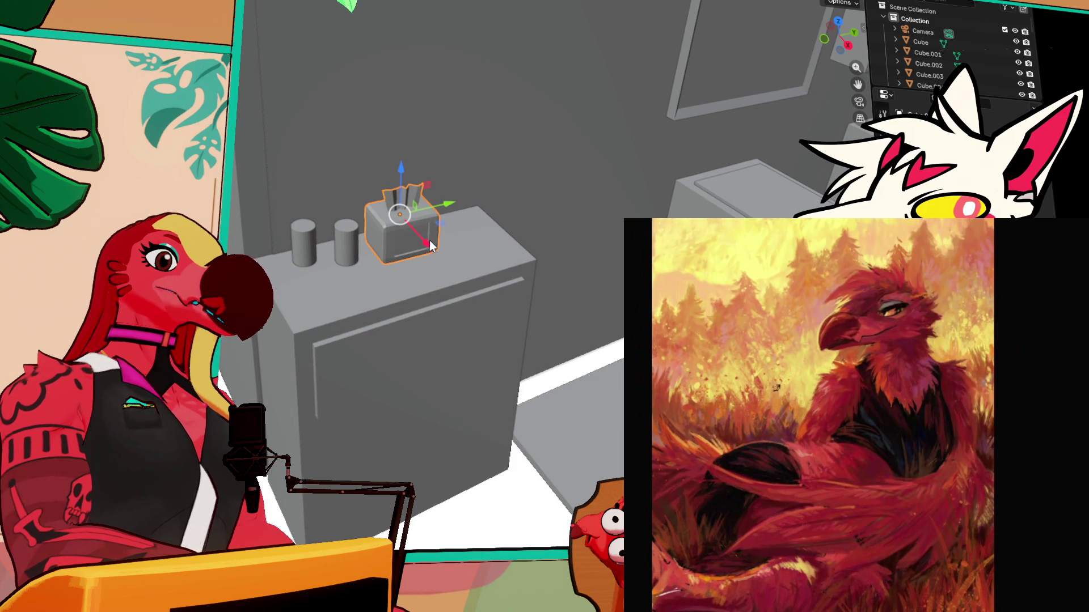
# Slide the small object along X, then move the toaster and lower it onto the counter
pyautogui.scroll(-5, 431, 235)
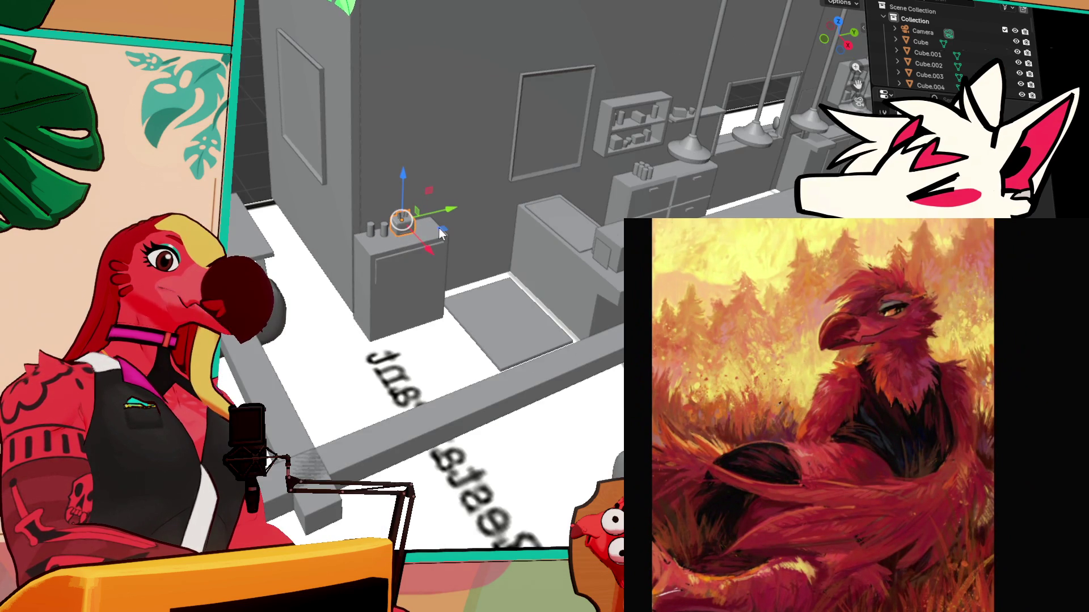
pyautogui.click(671, 156)
pyautogui.moveTo(713, 188); pyautogui.dragTo(808, 245)
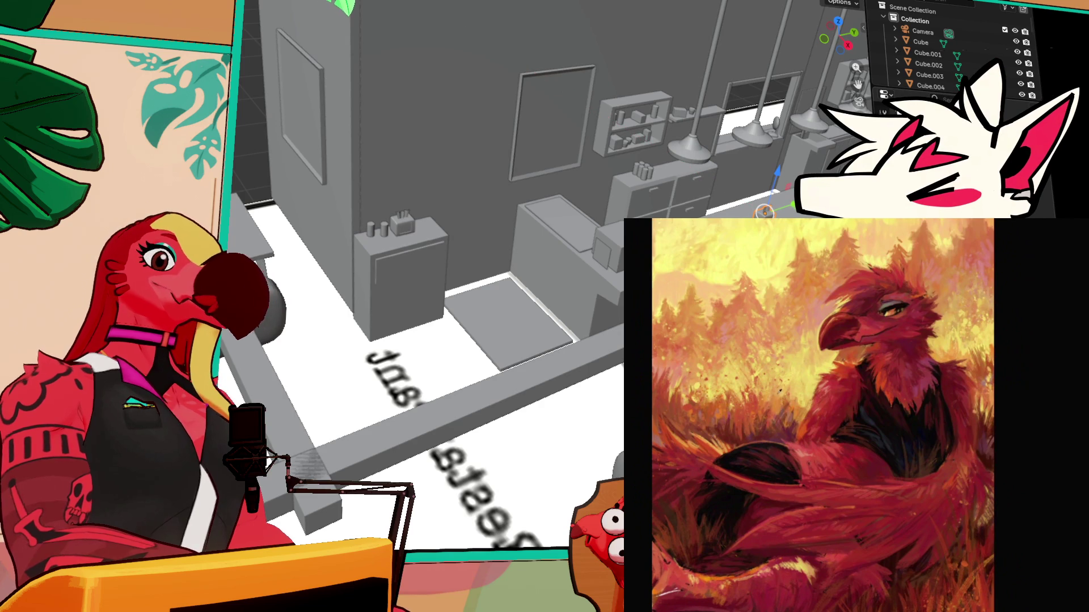
pyautogui.press('KP_Decimal')
pyautogui.scroll(-6, 677, 206)
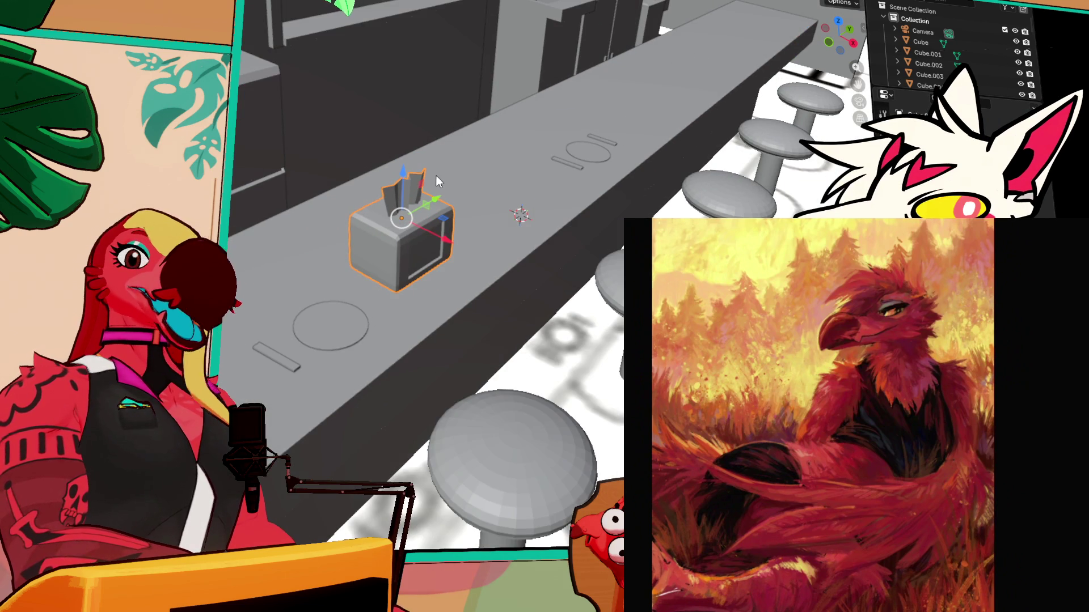
pyautogui.moveTo(440, 175); pyautogui.dragTo(339, 210)
pyautogui.moveTo(452, 226); pyautogui.dragTo(598, 230)
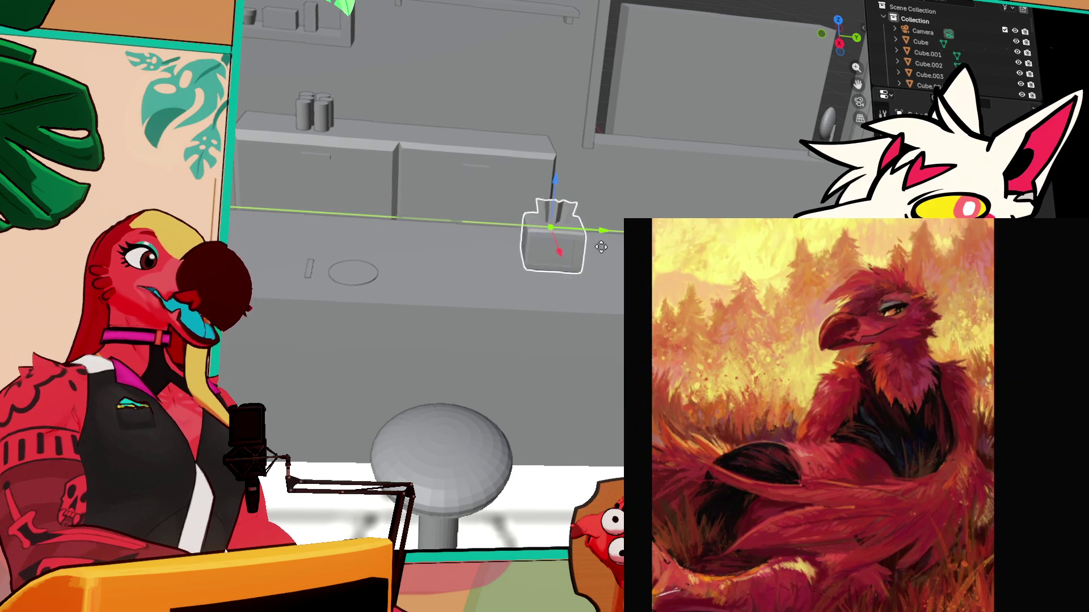
pyautogui.moveTo(552, 187); pyautogui.dragTo(548, 226)
# Move the toaster along the counter on the Y axis to its new spot
pyautogui.scroll(-3, 598, 228)
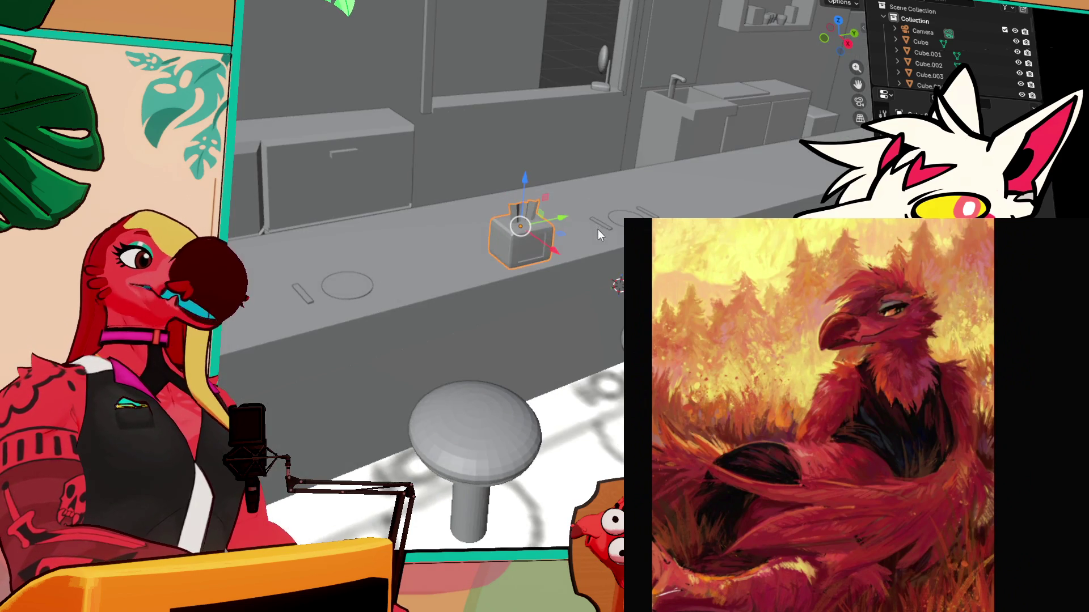
pyautogui.scroll(3, 597, 228)
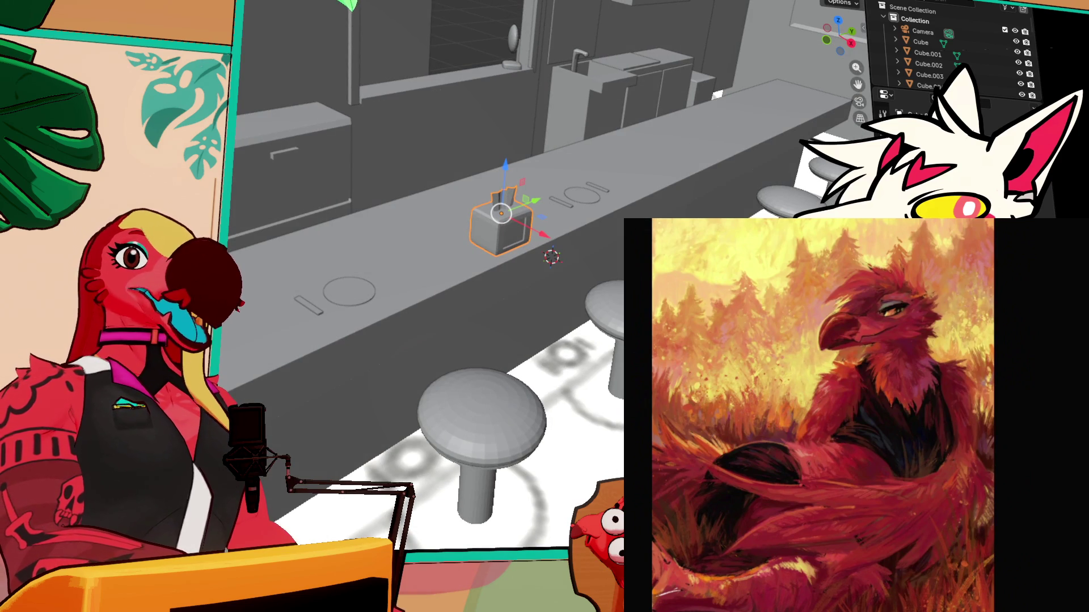
pyautogui.scroll(-1, 431, 283)
pyautogui.moveTo(601, 249)
pyautogui.mouseDown()
pyautogui.moveTo(549, 197)
pyautogui.moveTo(522, 227)
pyautogui.moveTo(519, 258)
pyautogui.mouseUp()
pyautogui.scroll(2, 512, 188)
pyautogui.press('g')
pyautogui.press('y')
pyautogui.click(307, 233)
pyautogui.moveTo(307, 232)
pyautogui.mouseDown()
pyautogui.moveTo(234, 185)
pyautogui.moveTo(380, 200)
pyautogui.moveTo(382, 223)
pyautogui.mouseUp()
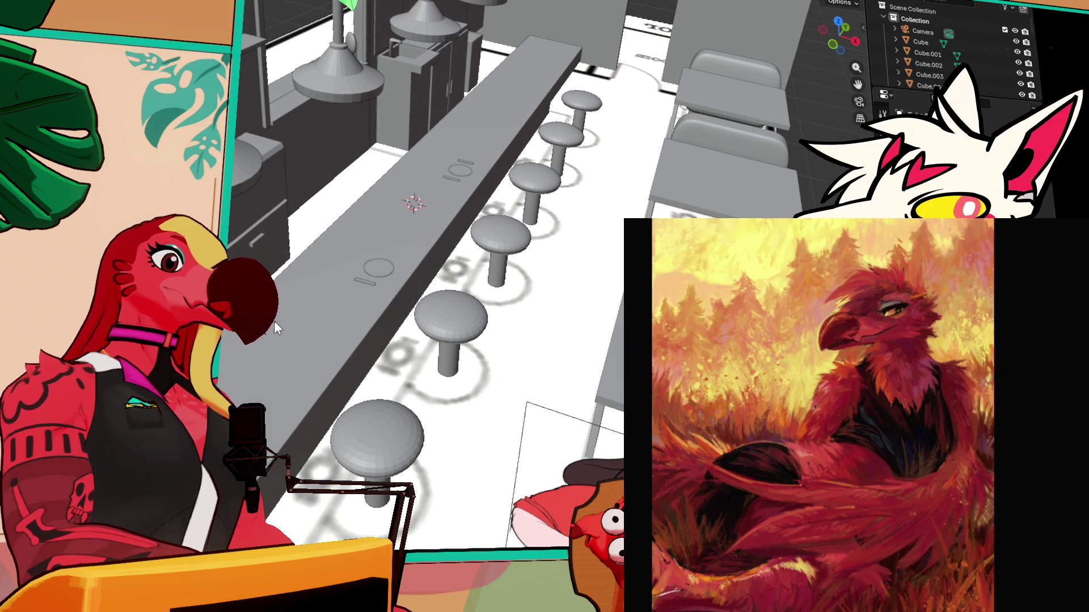
# Move the toaster along Y to near the counter's far end
pyautogui.press('g')
pyautogui.press('y')
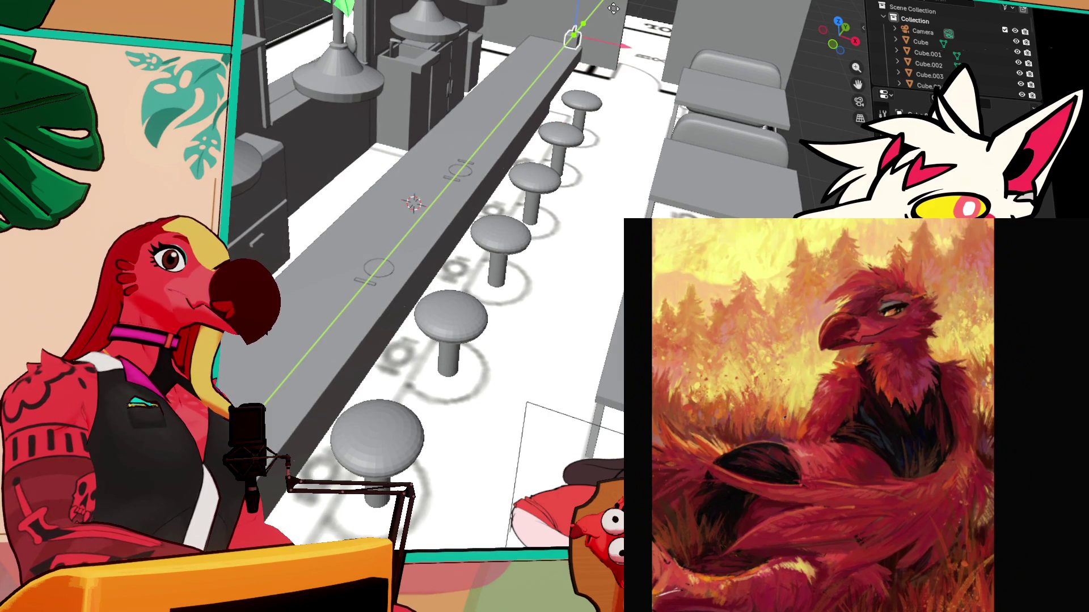
pyautogui.click(610, 20)
pyautogui.moveTo(597, 103); pyautogui.dragTo(542, 108)
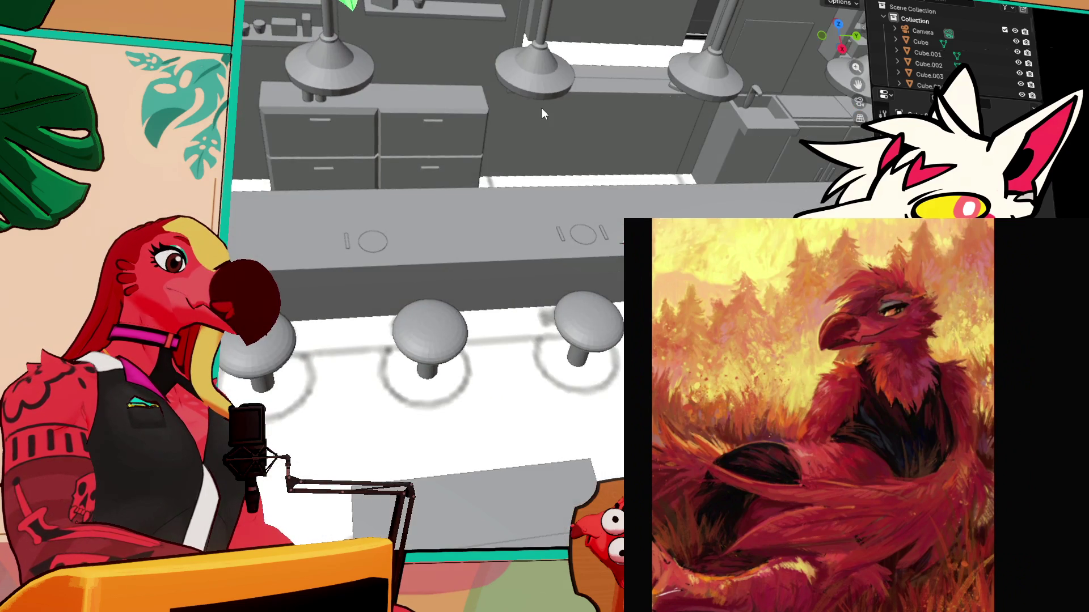
# Orbit around the booths and rise over the bar, lamps and walls to review the layout
pyautogui.scroll(-3, 542, 108)
pyautogui.moveTo(325, 167); pyautogui.dragTo(396, 299)
pyautogui.scroll(-3, 395, 300)
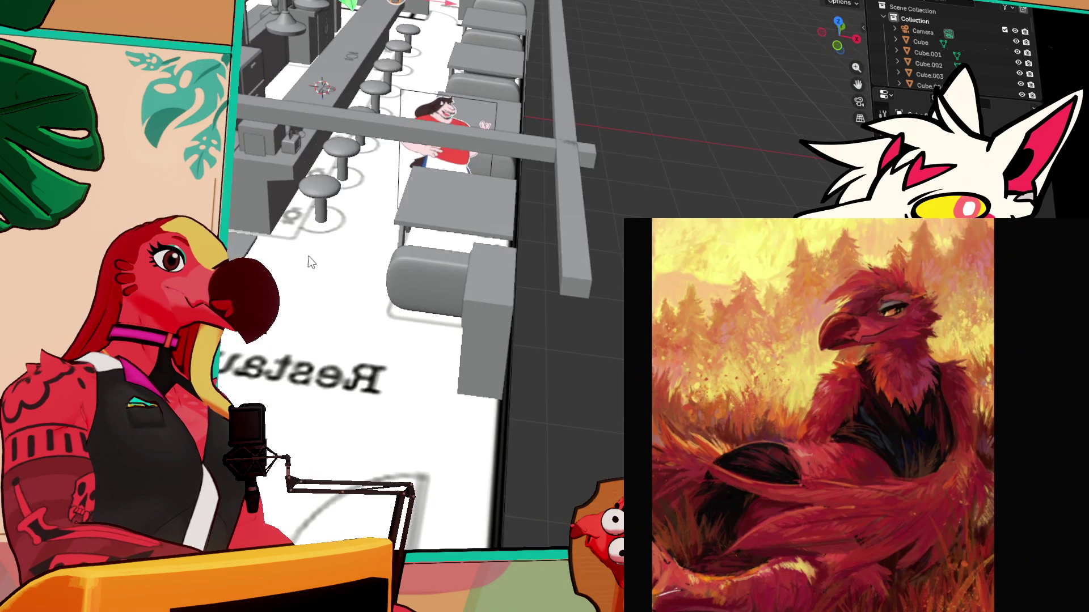
pyautogui.moveTo(309, 258); pyautogui.dragTo(316, 292)
pyautogui.scroll(3, 398, 274)
pyautogui.scroll(-3, 399, 273)
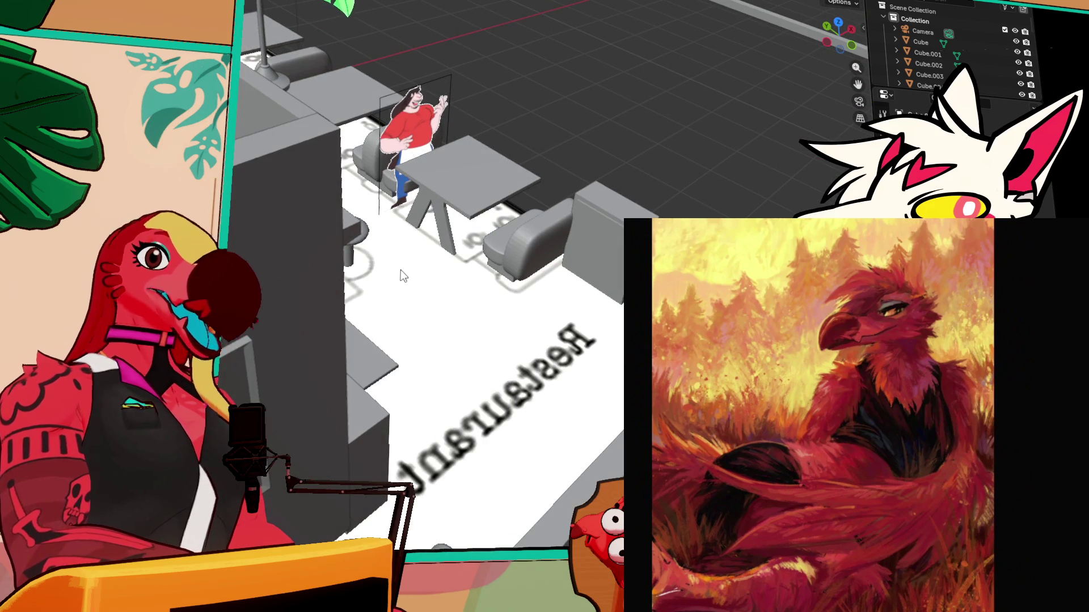
pyautogui.moveTo(401, 270); pyautogui.dragTo(519, 327)
pyautogui.scroll(-3, 573, 199)
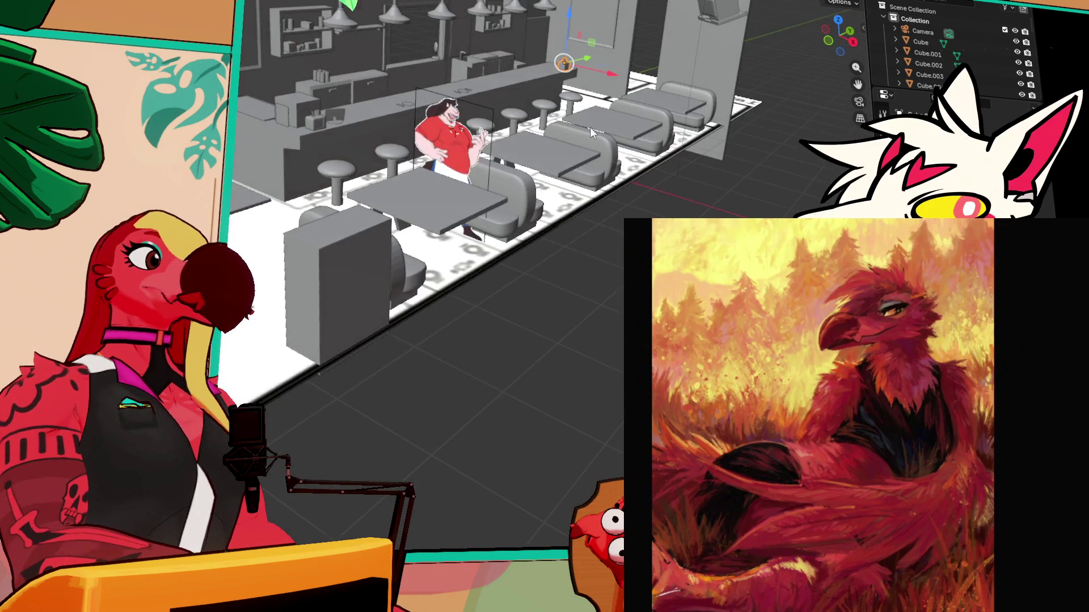
pyautogui.moveTo(582, 142); pyautogui.dragTo(485, 340)
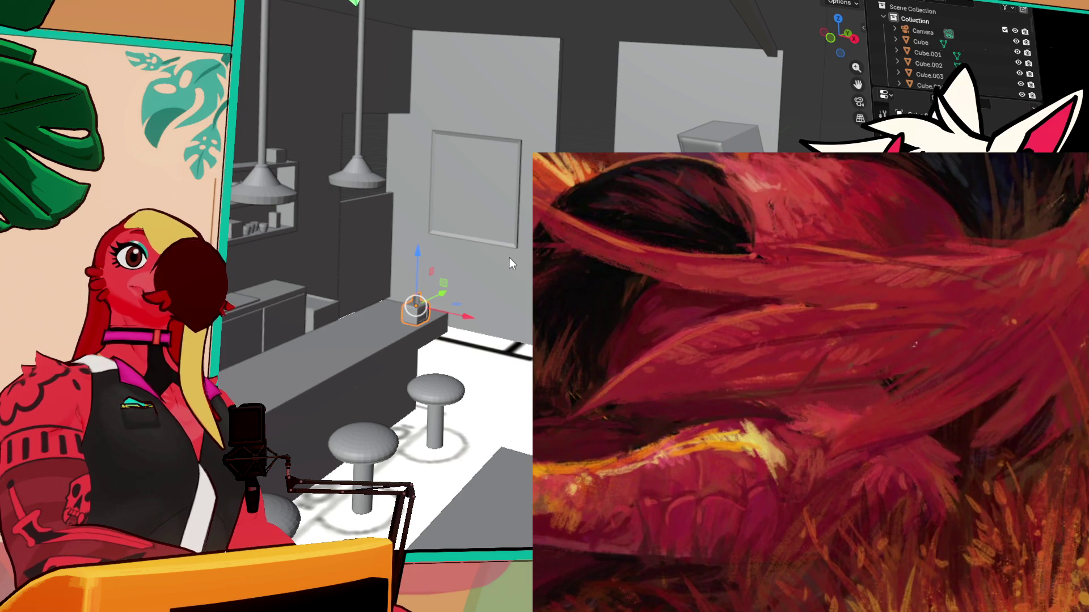
pyautogui.moveTo(455, 243)
pyautogui.mouseDown()
pyautogui.moveTo(424, 240)
pyautogui.moveTo(368, 210)
pyautogui.moveTo(397, 243)
pyautogui.mouseUp()
pyautogui.moveTo(507, 296)
pyautogui.mouseDown()
pyautogui.moveTo(539, 297)
pyautogui.moveTo(427, 293)
pyautogui.moveTo(438, 293)
pyautogui.moveTo(379, 271)
pyautogui.moveTo(333, 220)
pyautogui.moveTo(355, 274)
pyautogui.mouseUp()
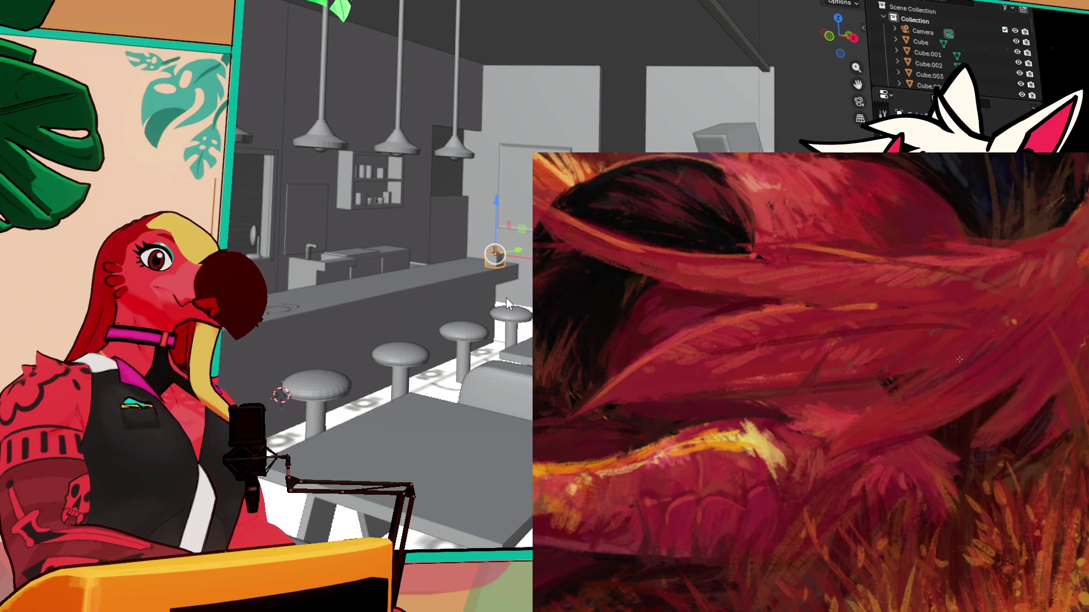
pyautogui.hotkey('alt', 'Tab')
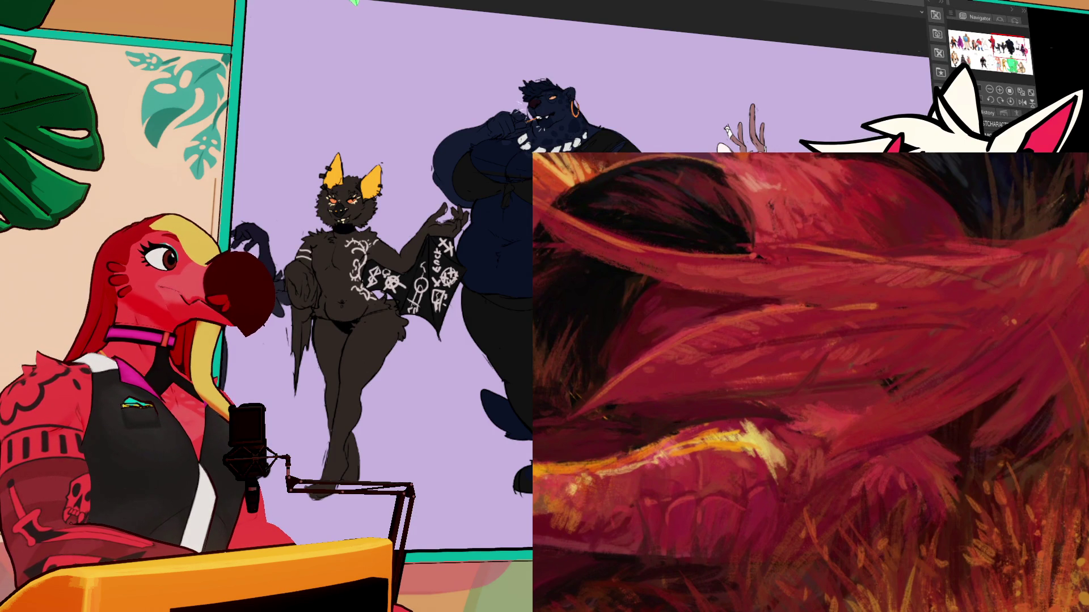
# Flip between the creature drawing, the character lineup and the kitchen line art canvases
pyautogui.hotkey('ctrl', 'Tab')
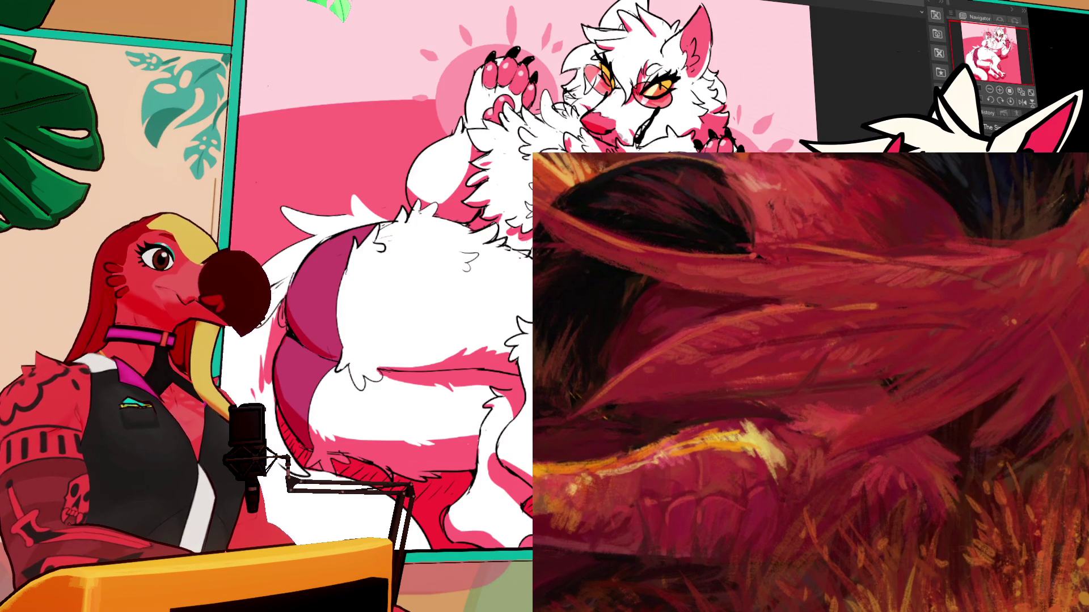
pyautogui.hotkey('ctrl', 'Tab')
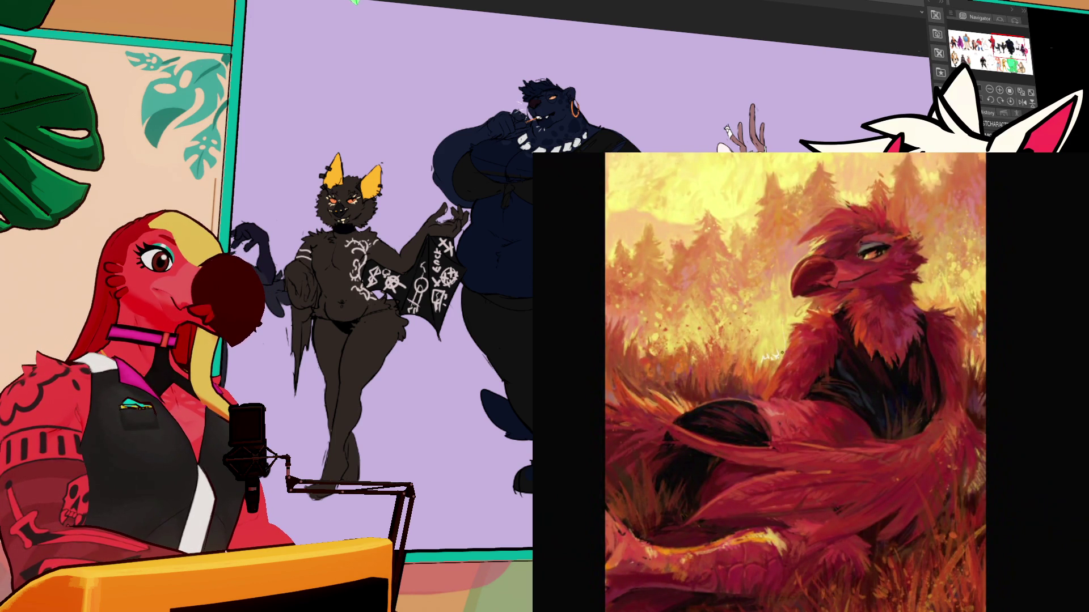
pyautogui.hotkey('ctrl', 'Tab')
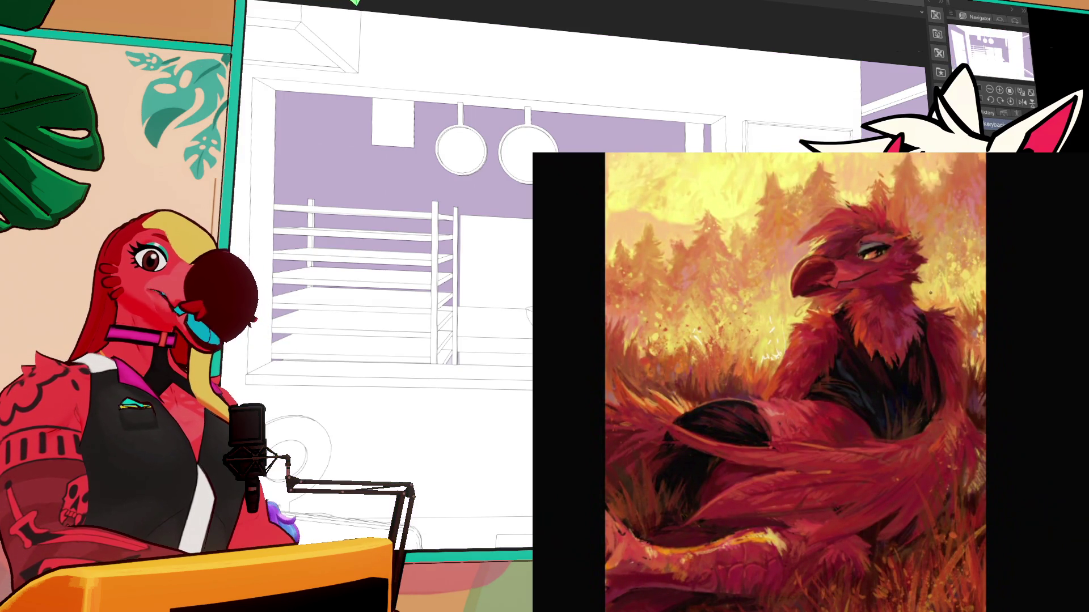
# Cycle through the canvases: blank lavender, character lineup, then kitchen background
pyautogui.hotkey('ctrl', 'Tab')
pyautogui.hotkey('ctrl', 'Tab')
pyautogui.hotkey('ctrl', 'Tab')
pyautogui.hotkey('ctrl', 'Tab')
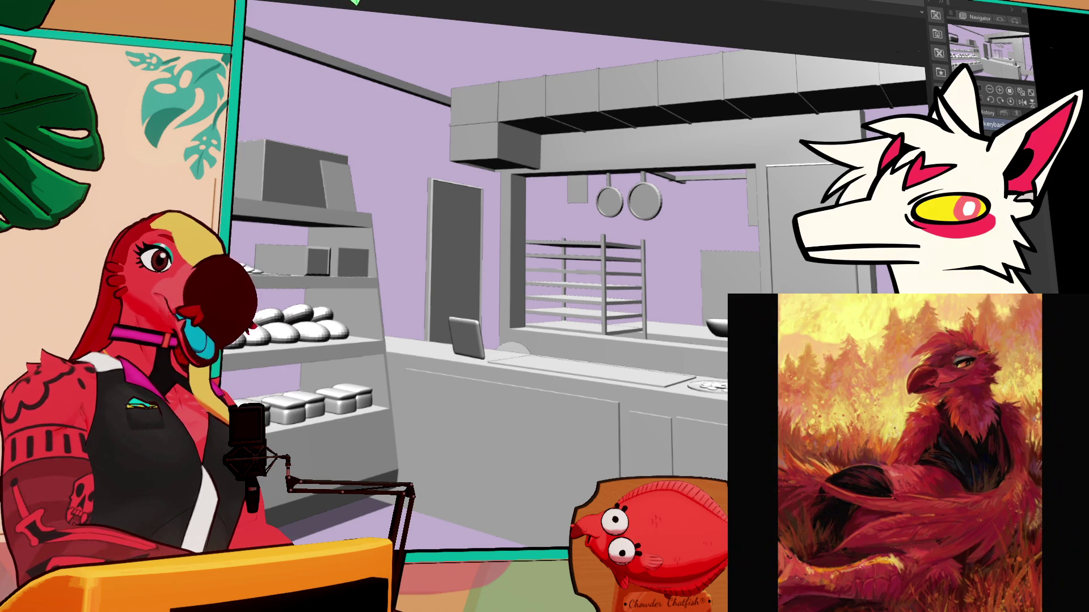
pyautogui.press('Delete')
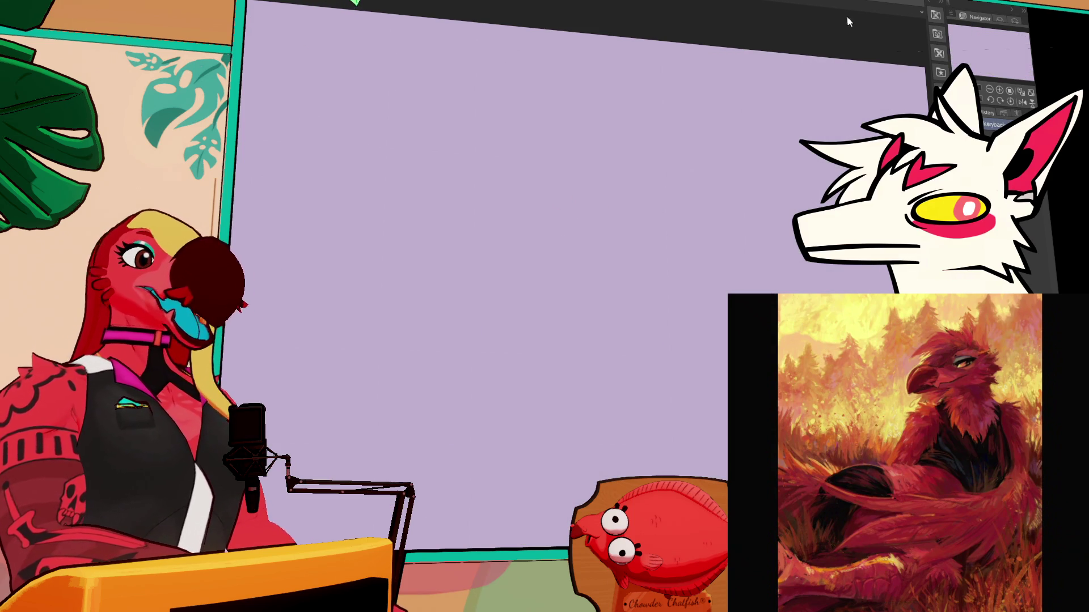
pyautogui.hotkey('ctrl', 'v')
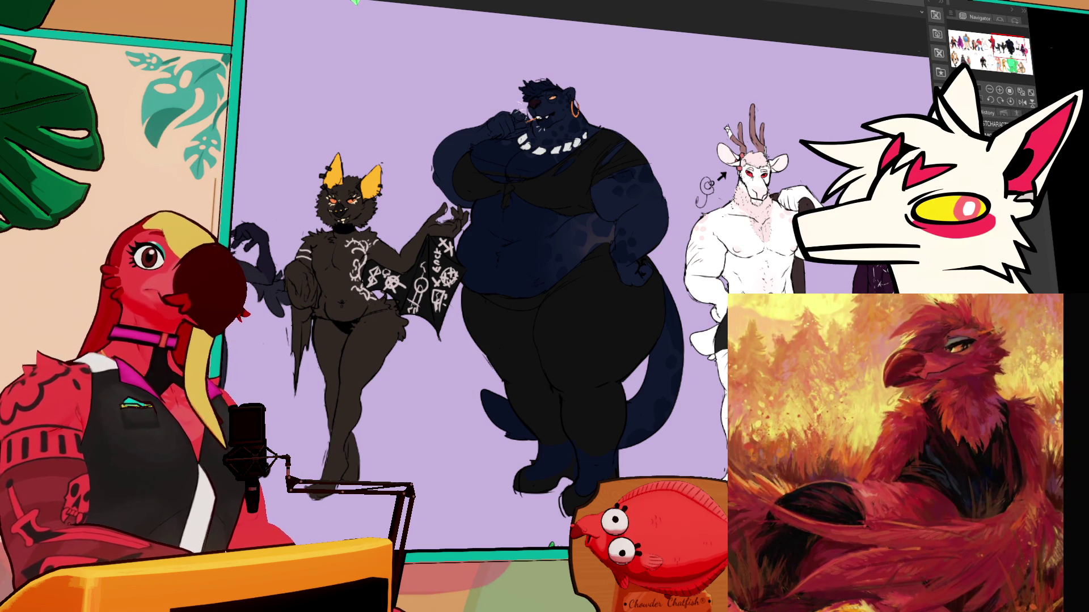
pyautogui.hotkey('ctrl', 'Tab')
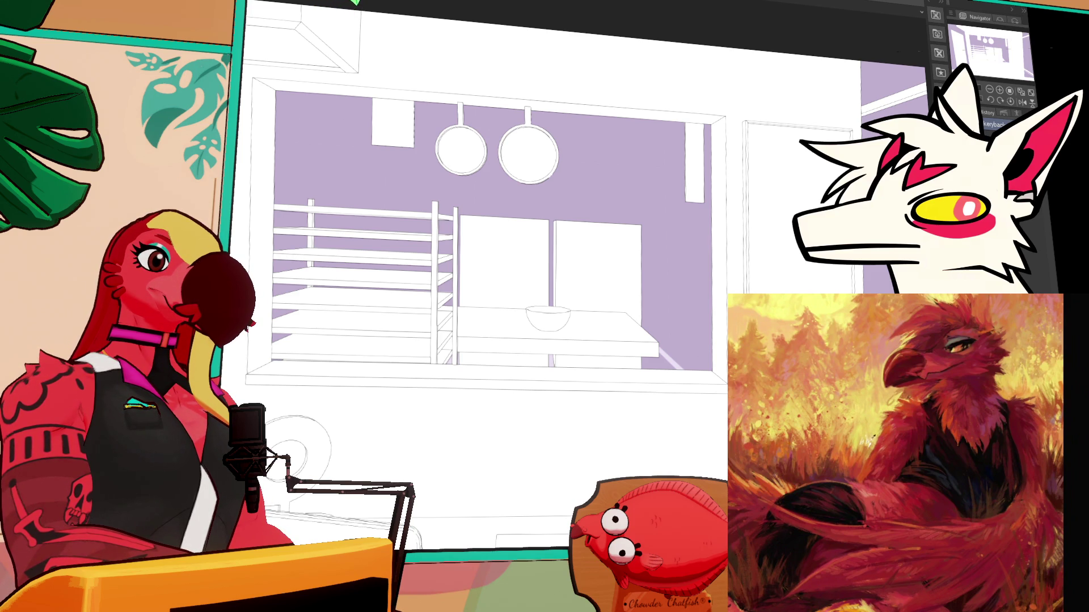
pyautogui.hotkey('alt', 'BackSpace')
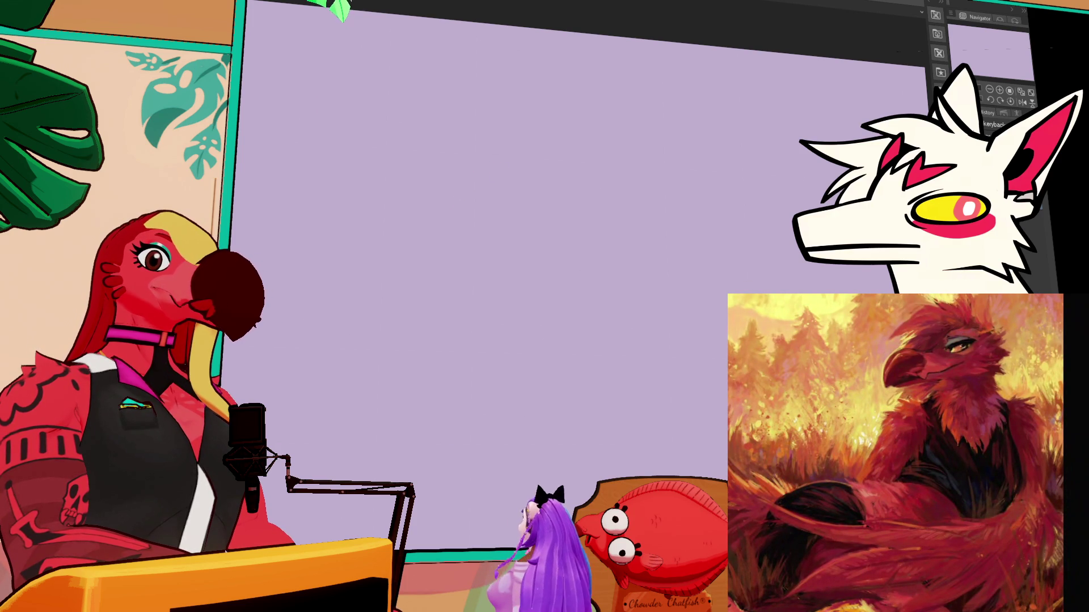
# Remove a stray pink stroke and orbit the diner model to a frontal overview
pyautogui.moveTo(552, 206); pyautogui.dragTo(296, 187)
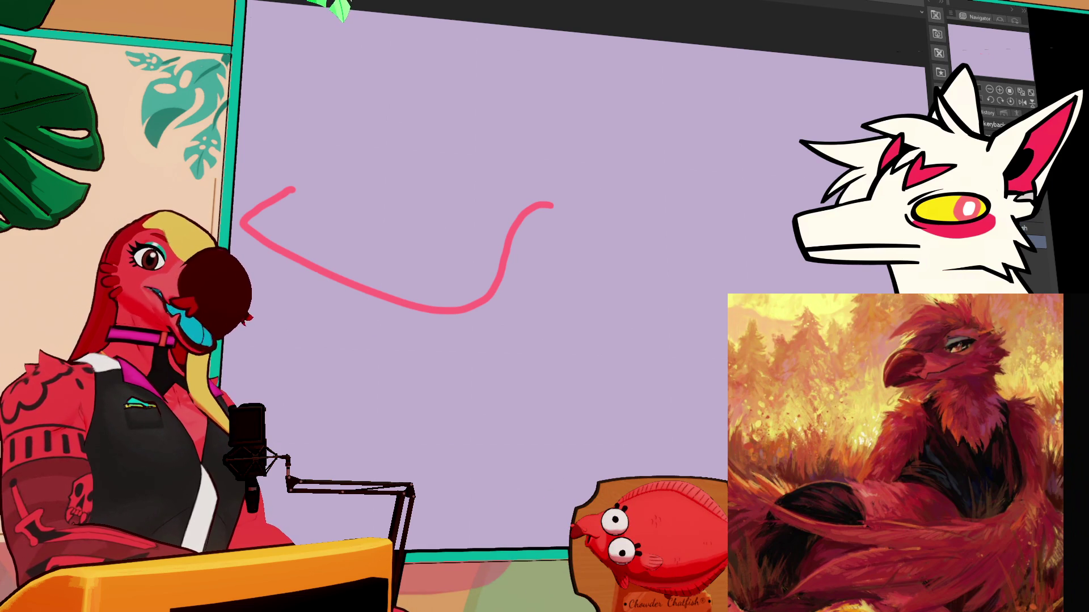
pyautogui.press('Delete')
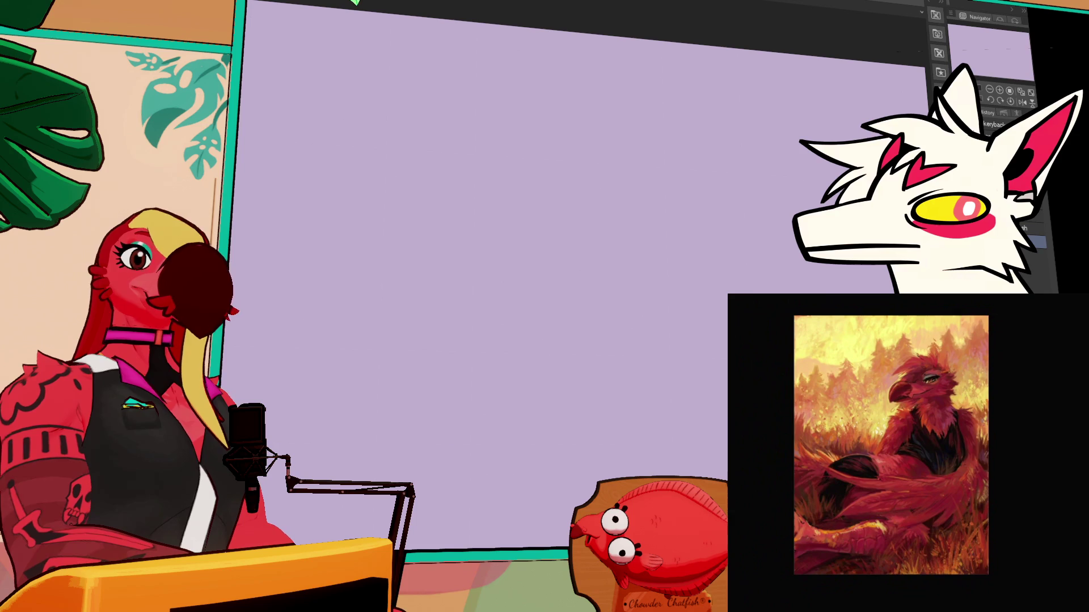
pyautogui.moveTo(289, 159); pyautogui.dragTo(380, 193)
pyautogui.moveTo(354, 3)
pyautogui.mouseDown()
pyautogui.moveTo(340, 8)
pyautogui.moveTo(355, 2)
pyautogui.mouseUp()
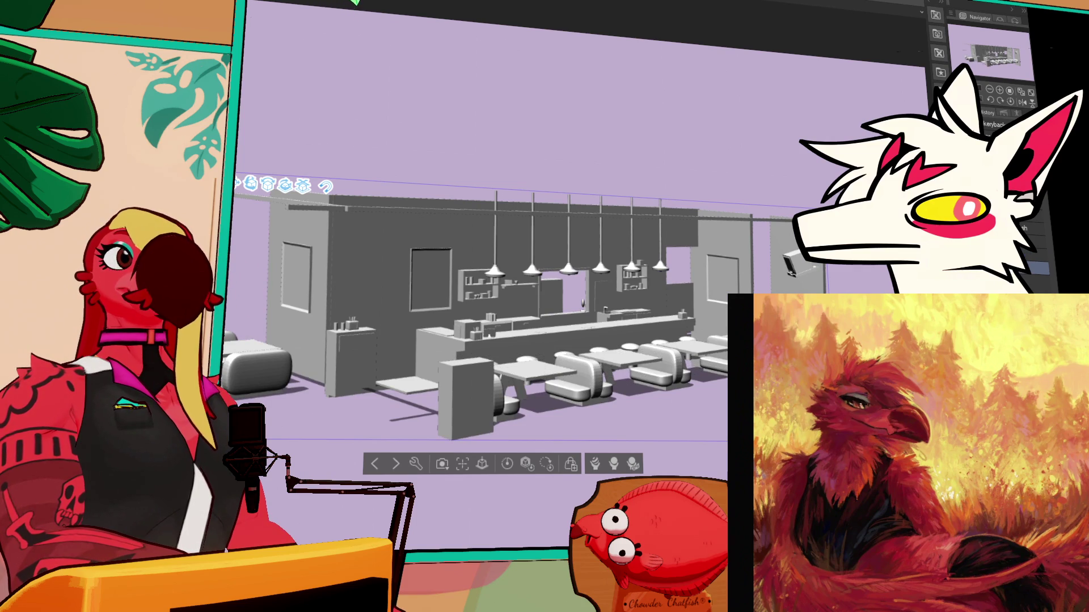
# Zoom the 3D camera out slightly to frame the whole diner
pyautogui.moveTo(354, 2)
pyautogui.mouseDown()
pyautogui.moveTo(342, 13)
pyautogui.moveTo(354, 2)
pyautogui.mouseUp()
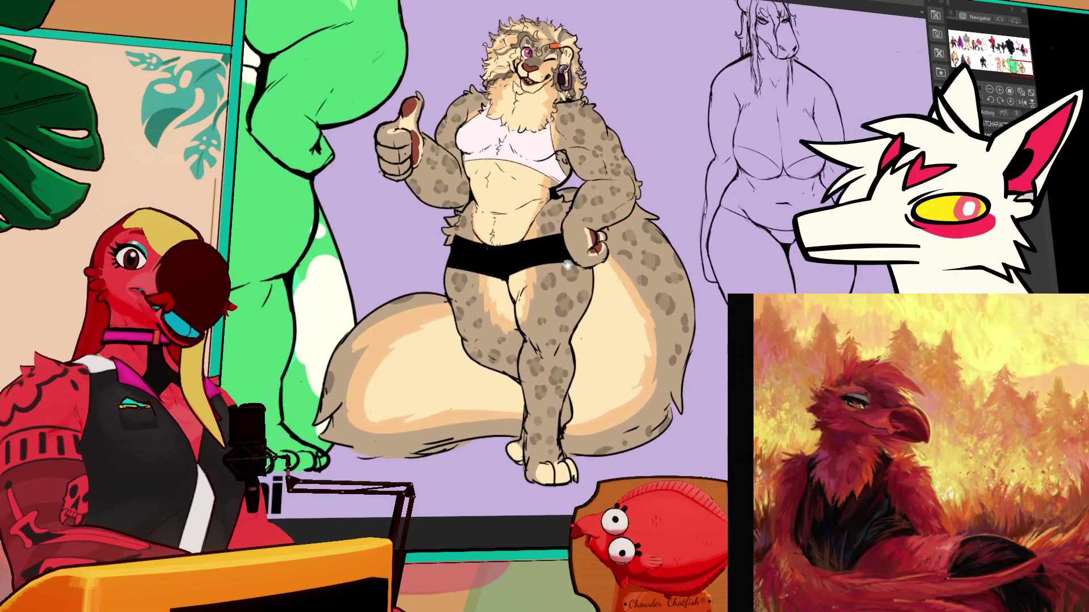
# Pan across the lineup past the kangaroo and dog bakers to the uncoloured line sketch
pyautogui.moveTo(568, 264); pyautogui.dragTo(580, 273)
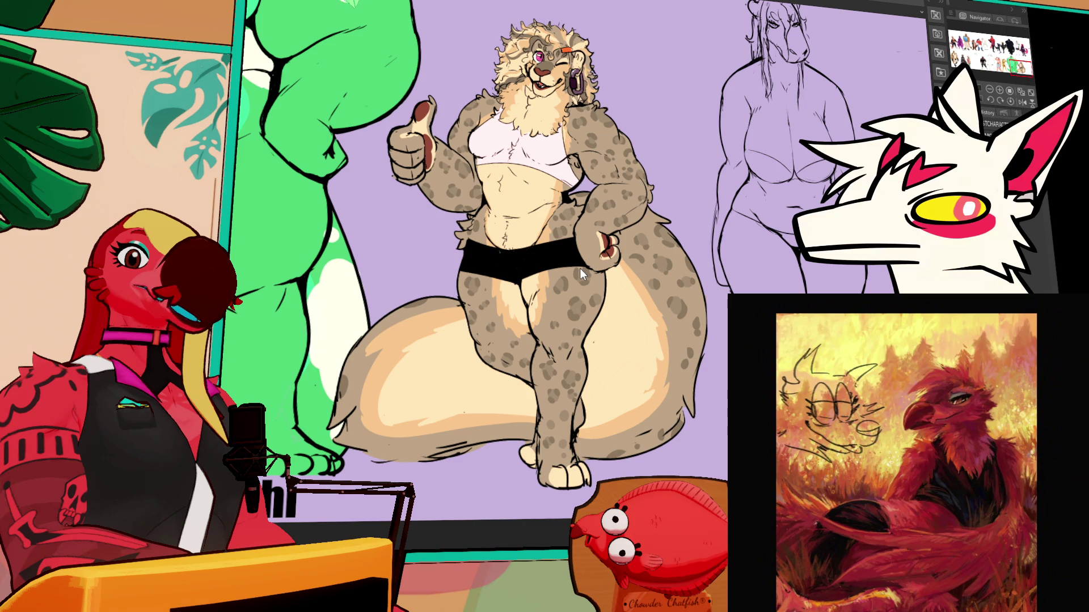
pyautogui.click(1014, 68)
pyautogui.moveTo(1014, 68)
pyautogui.mouseDown()
pyautogui.moveTo(991, 42)
pyautogui.moveTo(981, 54)
pyautogui.moveTo(969, 45)
pyautogui.moveTo(972, 59)
pyautogui.mouseUp()
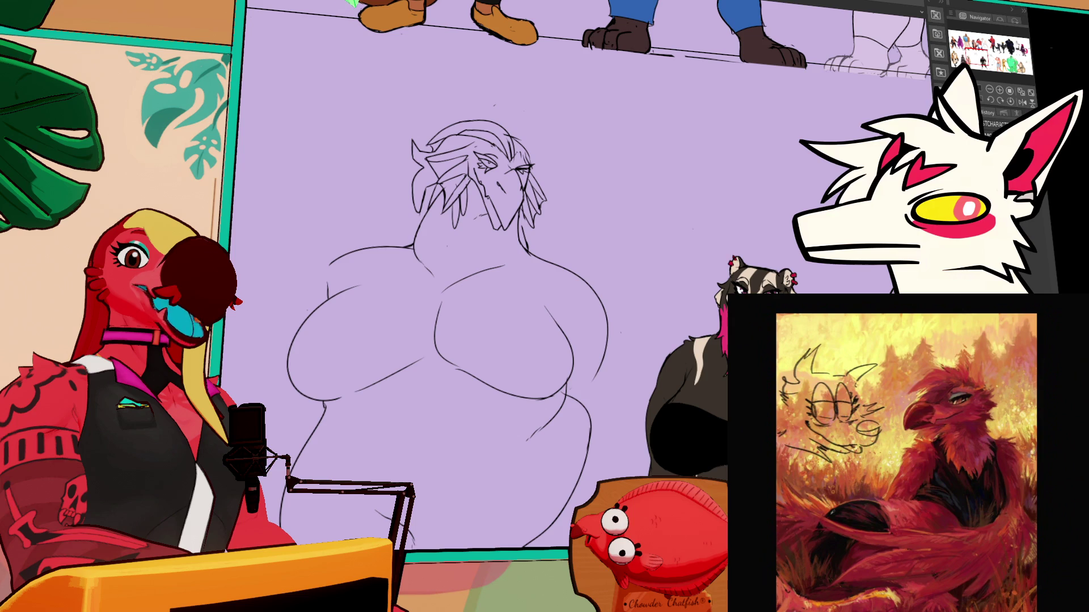